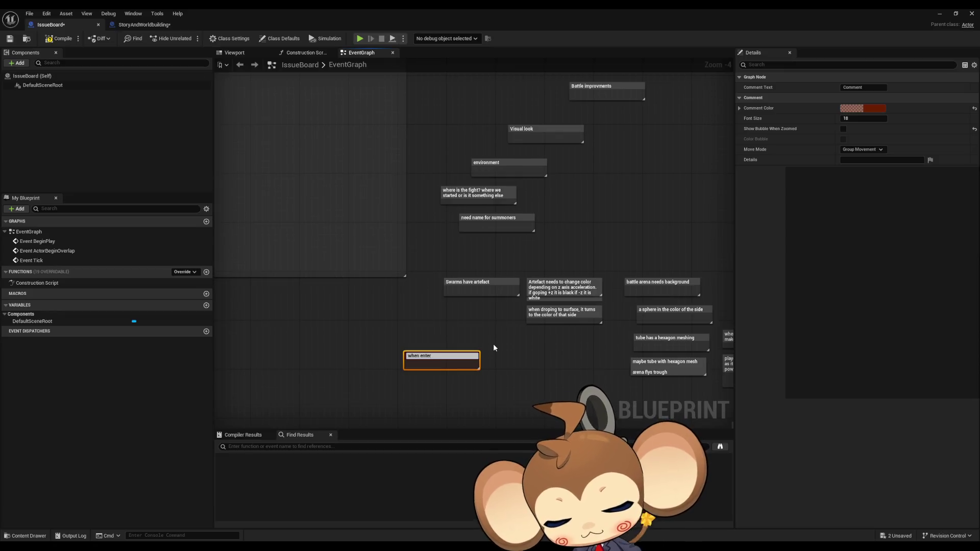
# - Write the red note 'ring hexagon area in start area, make it visible on our artefact.' plus the world tree gravity-system line
pyautogui.write('hexagon a')
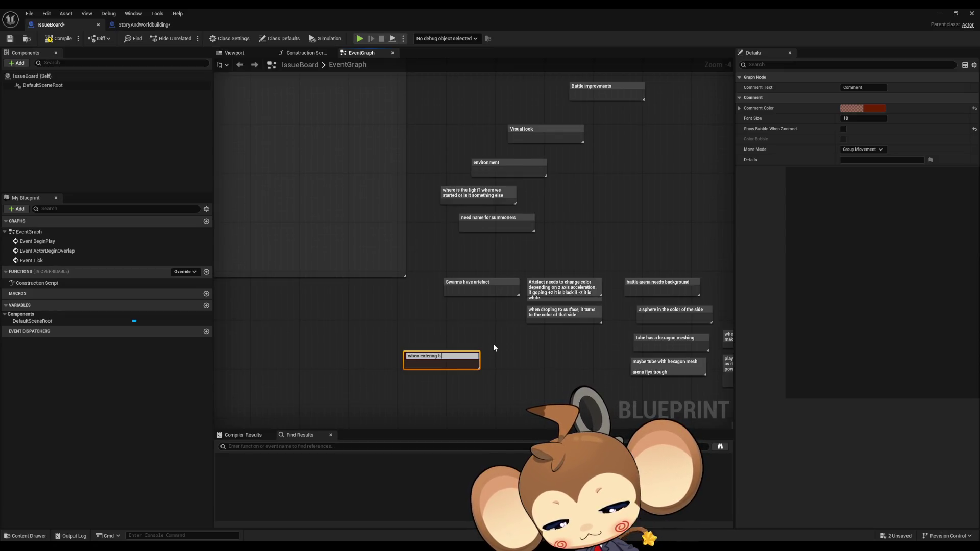
pyautogui.write('rea in')
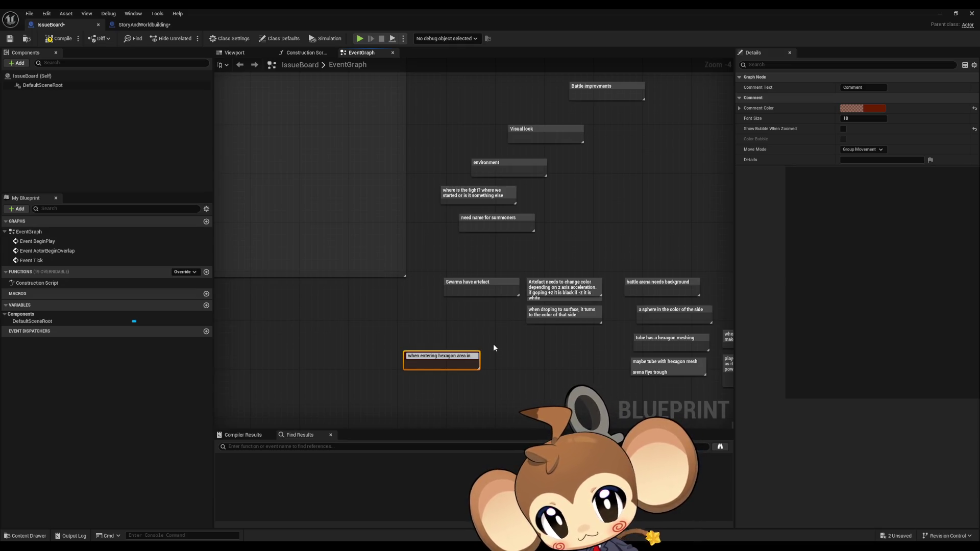
pyautogui.write(' start area, make it')
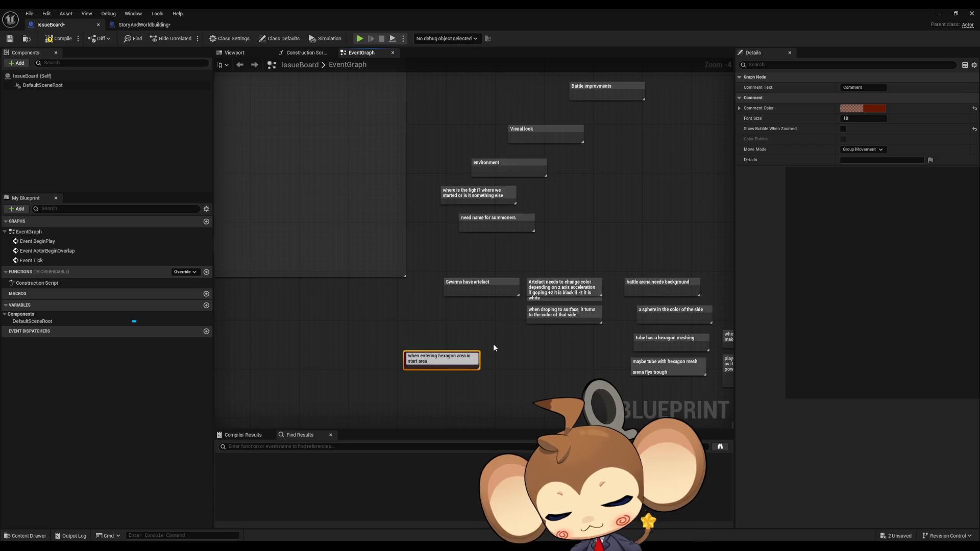
pyautogui.write(' visible on our ar')
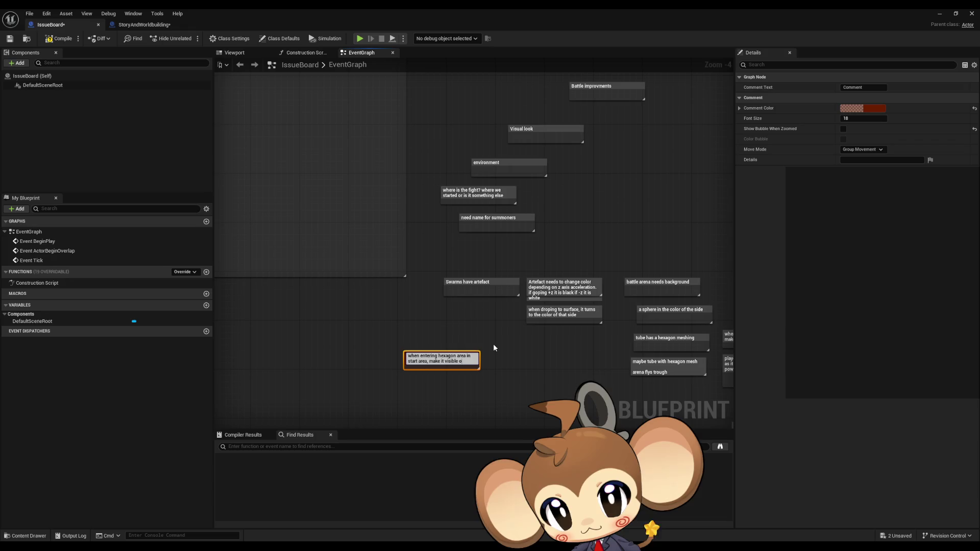
pyautogui.write('tefact')
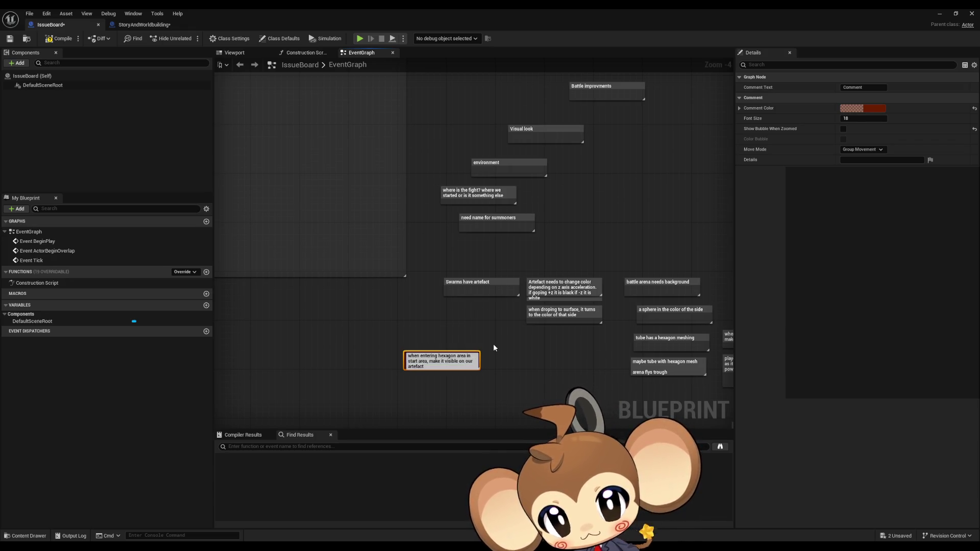
pyautogui.write('.')
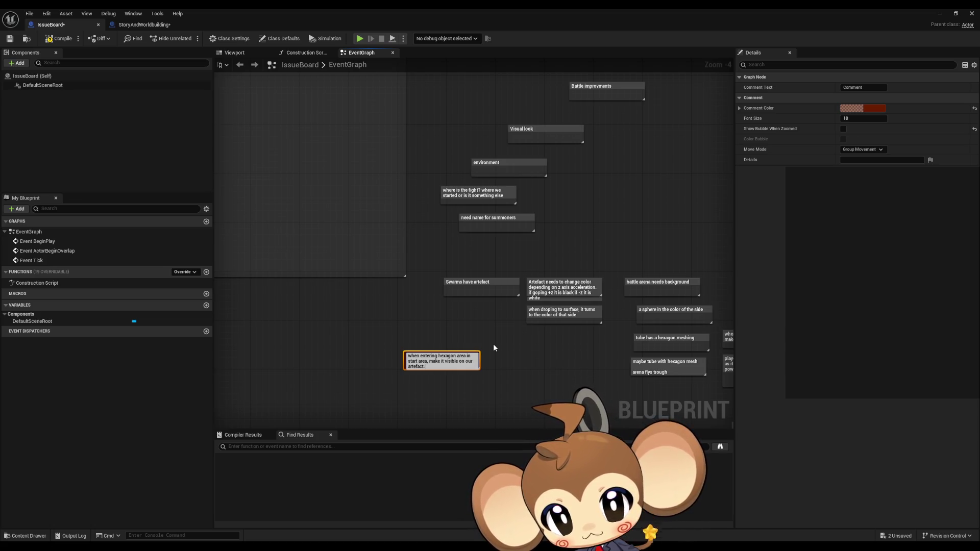
pyautogui.press('Return')
pyautogui.press('Return')
pyautogui.write('it shou')
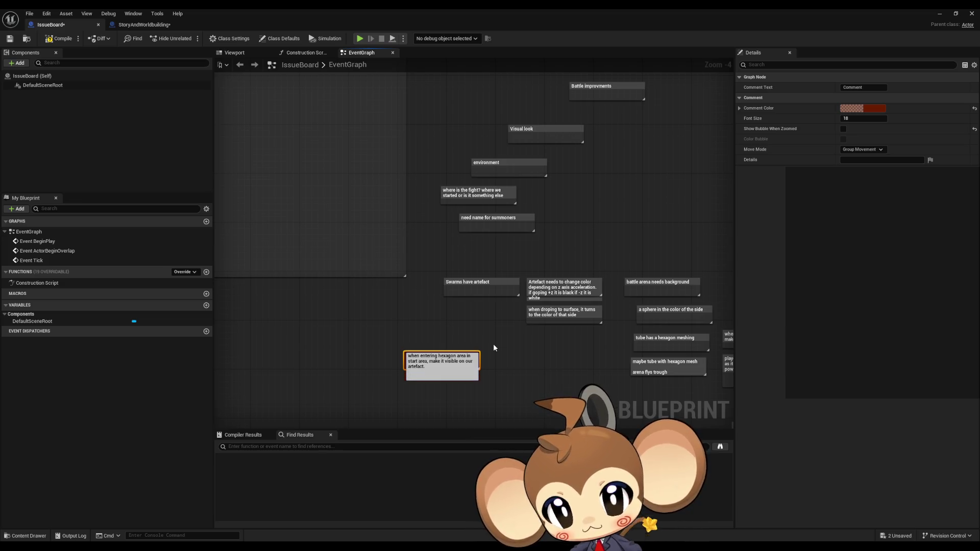
pyautogui.write('ld indi')
pyautogui.write('cate, tha')
pyautogui.write('t we now are')
pyautogui.write(' in the grav')
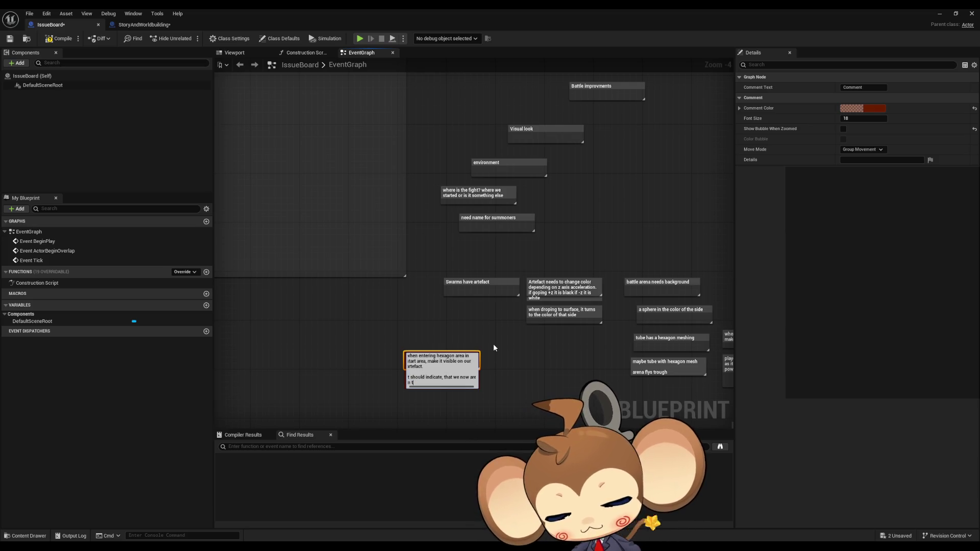
pyautogui.write('ity')
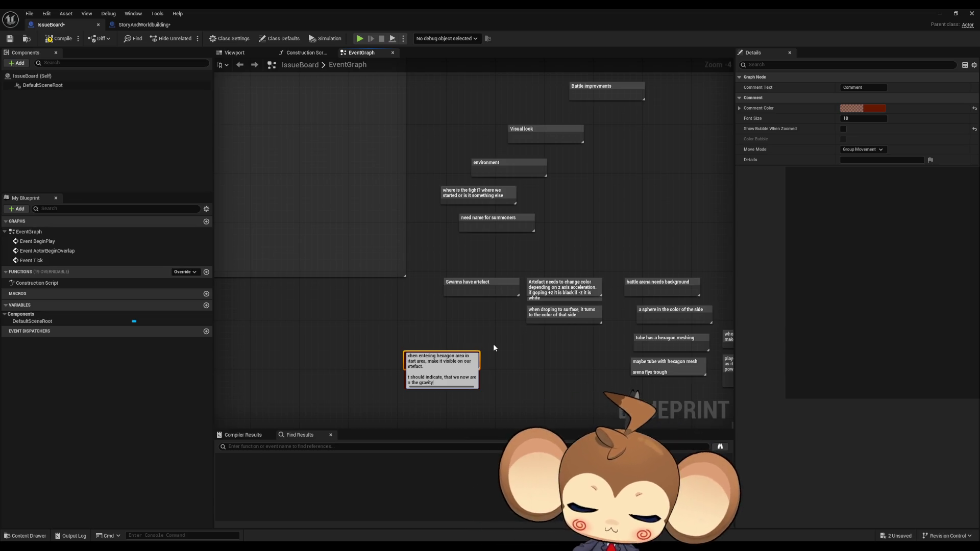
pyautogui.write(' system of the')
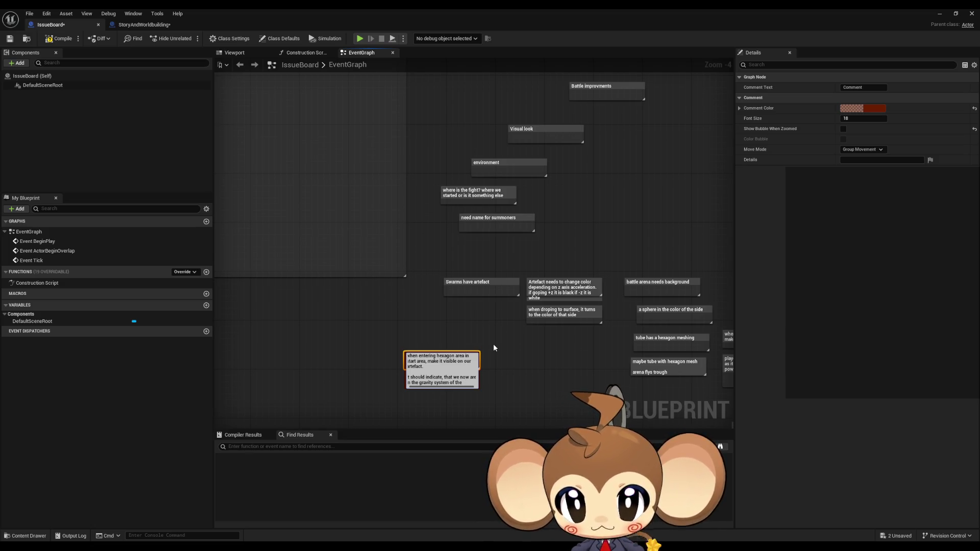
pyautogui.write(' f')
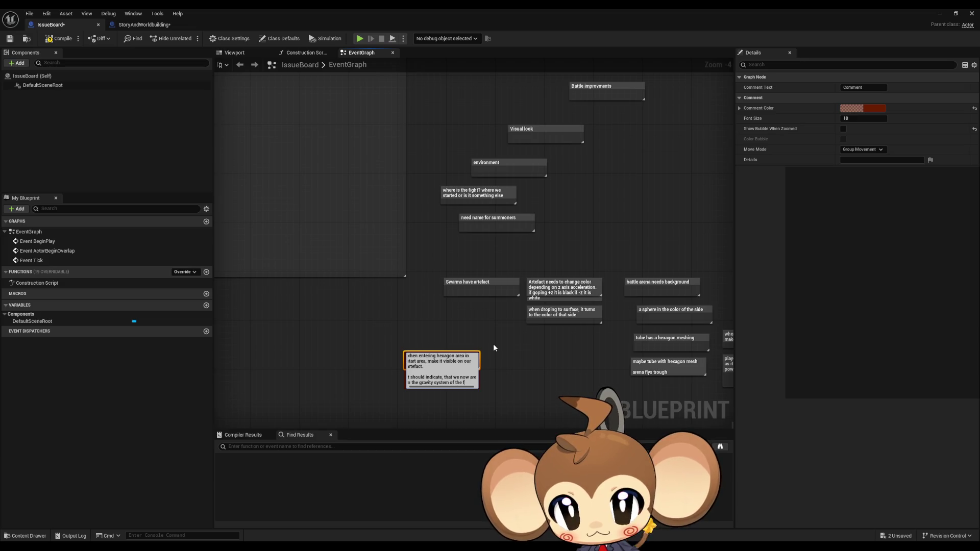
pyautogui.press('BackSpace')
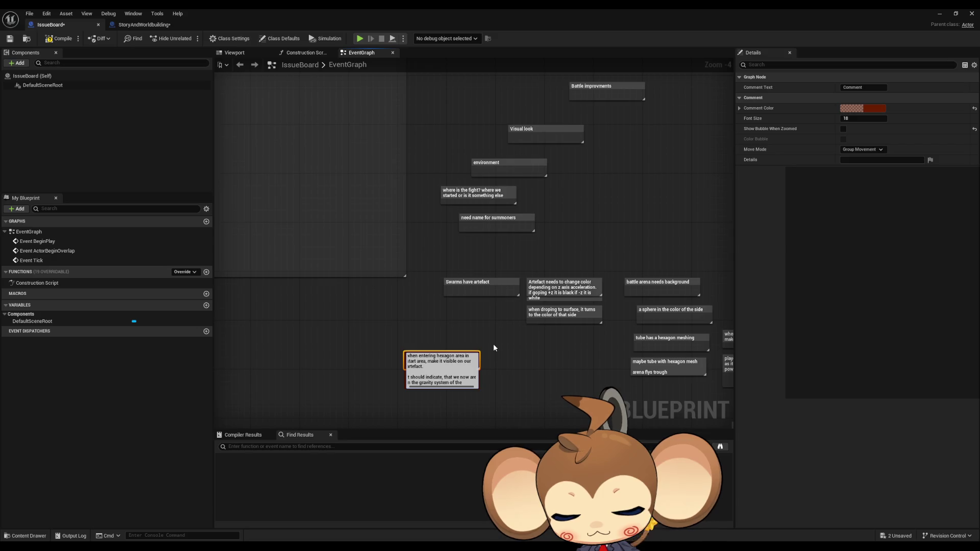
pyautogui.write(' world ree')
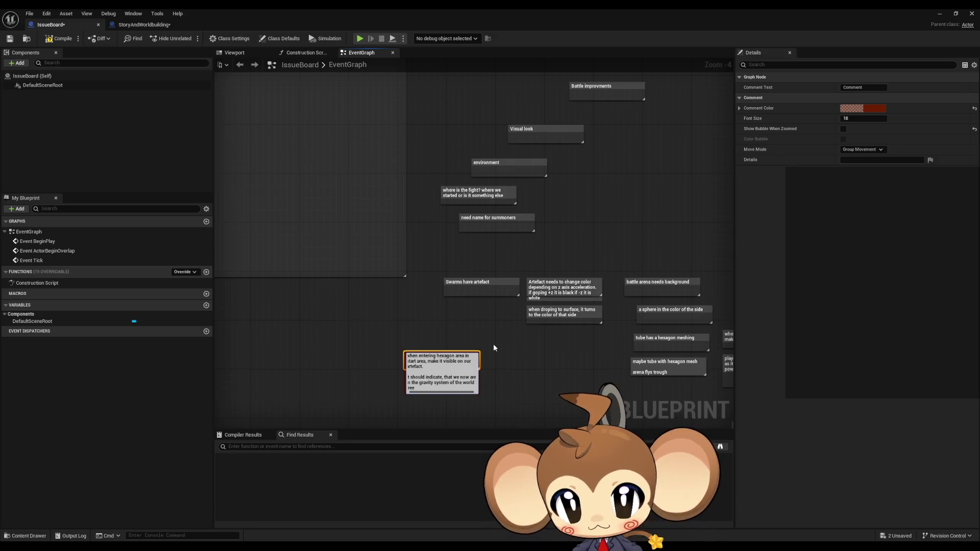
pyautogui.press('Return')
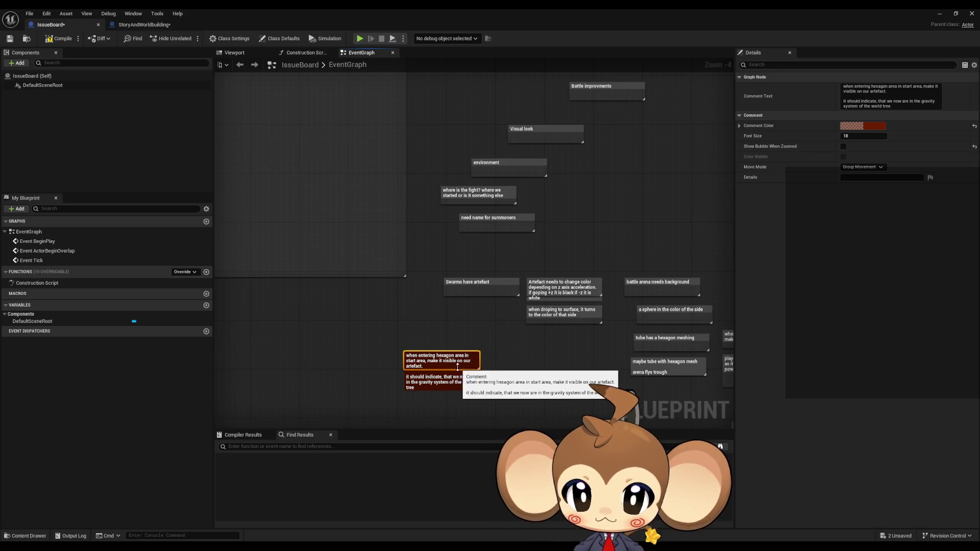
pyautogui.scroll(-3, 509, 356)
pyautogui.click(509, 357)
pyautogui.scroll(4, 511, 366)
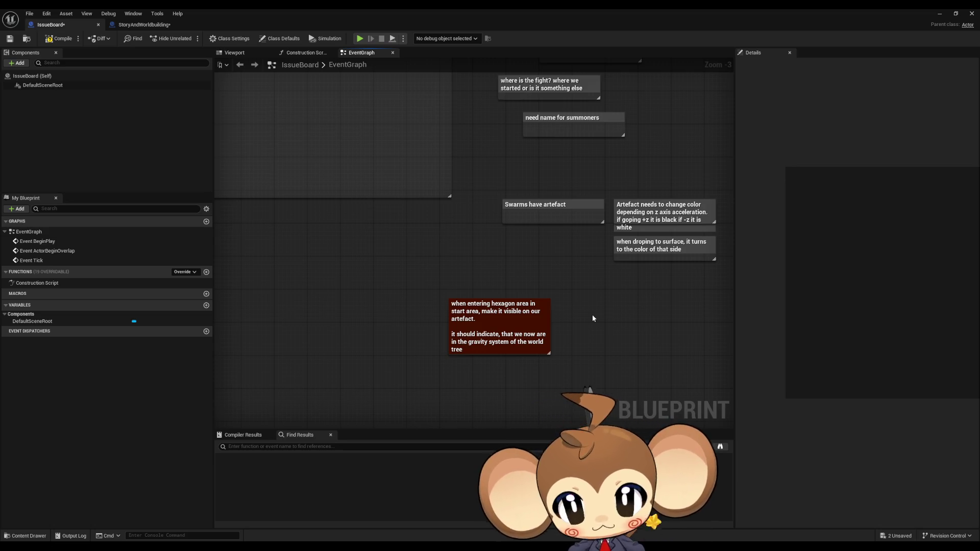
pyautogui.moveTo(397, 373); pyautogui.dragTo(389, 349)
# - Add a note asking the artefact's colour outside its zone, noting the intro crystal pulses on any input key
pyautogui.write('cwhat co')
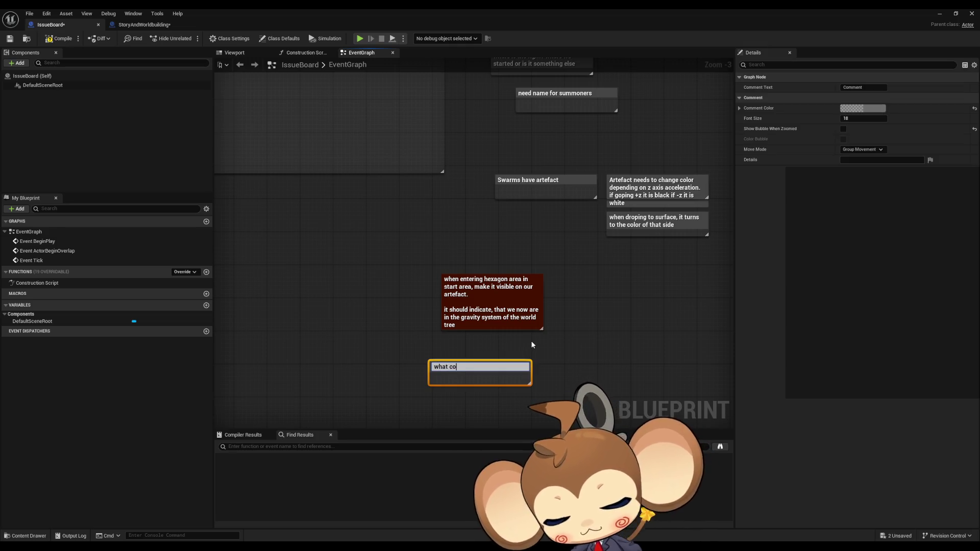
pyautogui.write('lor is')
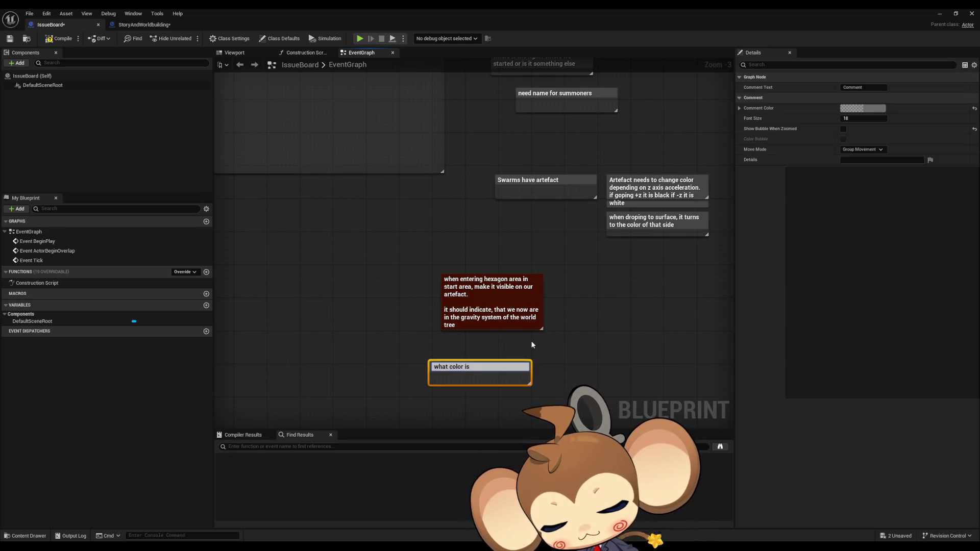
pyautogui.write(' artefact when not i')
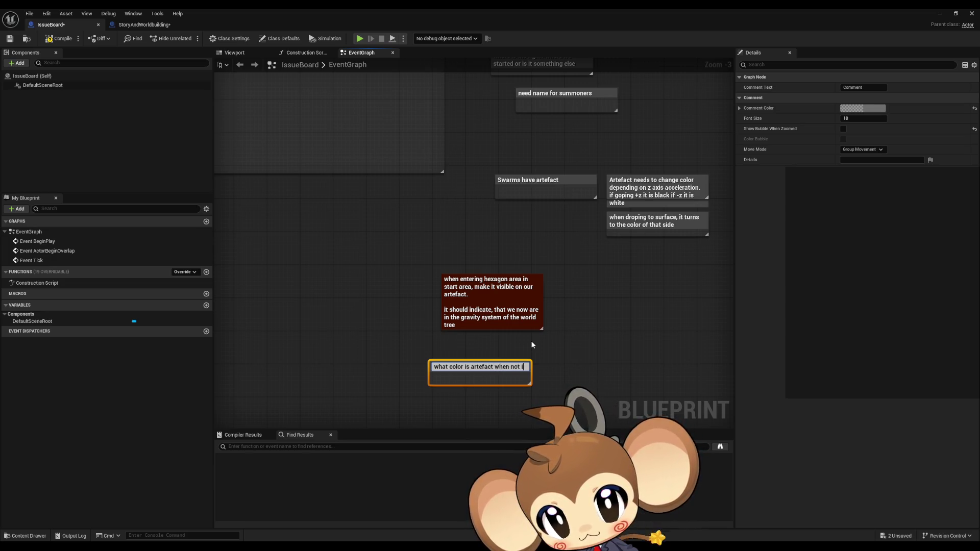
pyautogui.write('n his zone but in star')
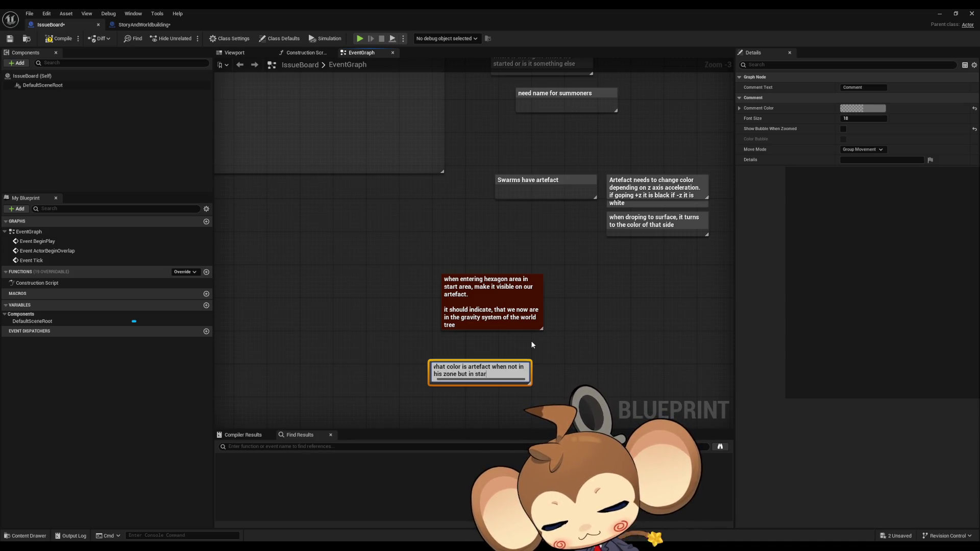
pyautogui.write('t area?')
pyautogui.press('Return')
pyautogui.press('Return')
pyautogui.write('need this to')
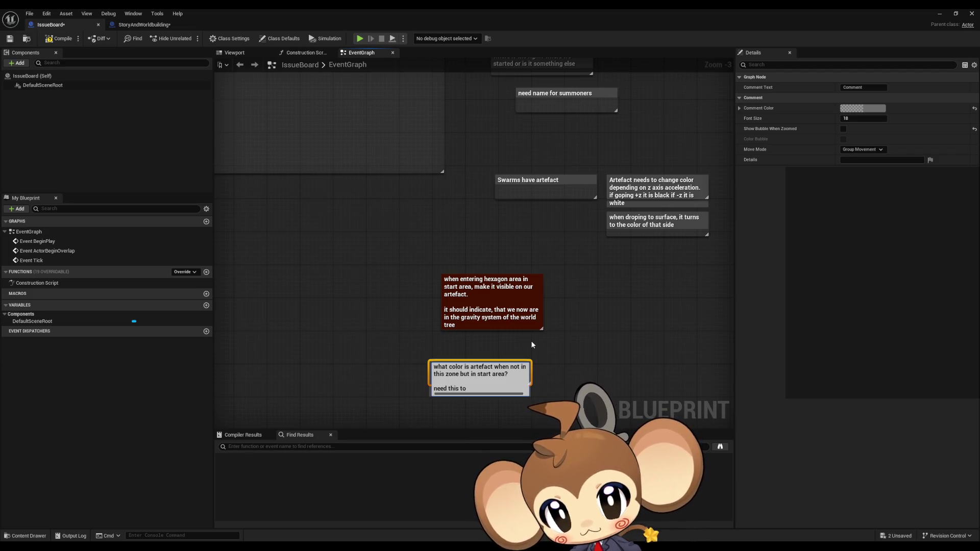
pyautogui.press('BackSpace')
pyautogui.press('BackSpace')
pyautogui.write('for intro. the crystal needs to pulse when we enter any interaction key')
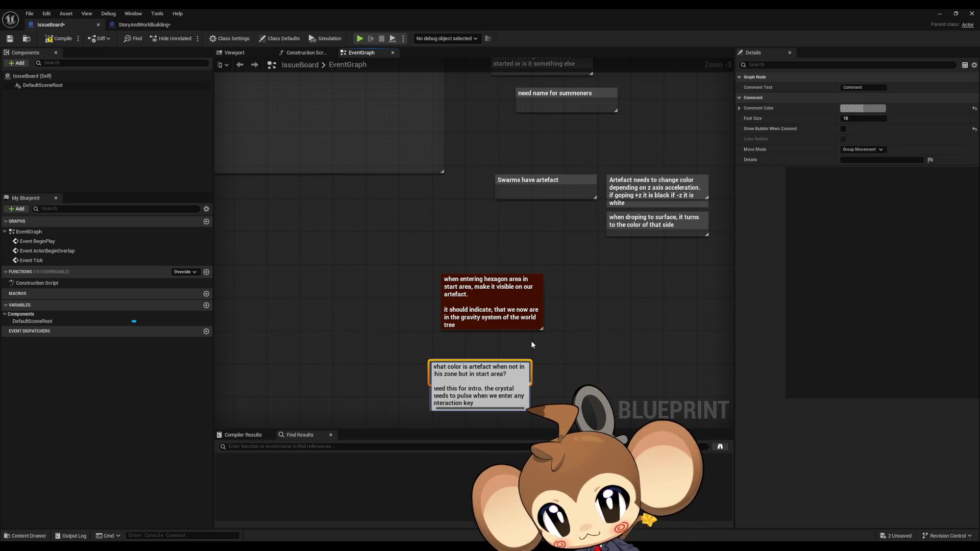
pyautogui.write(' on keyboard/m')
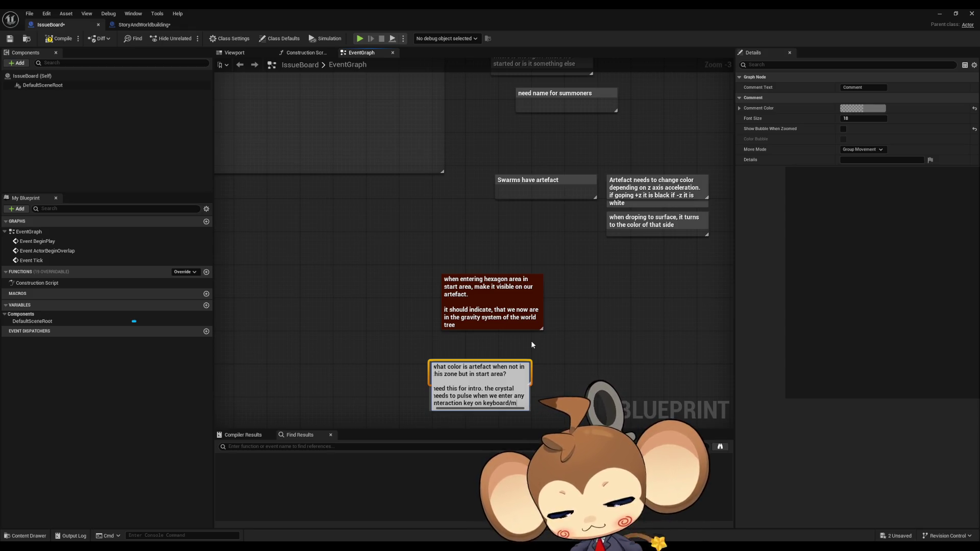
pyautogui.write('ouse')
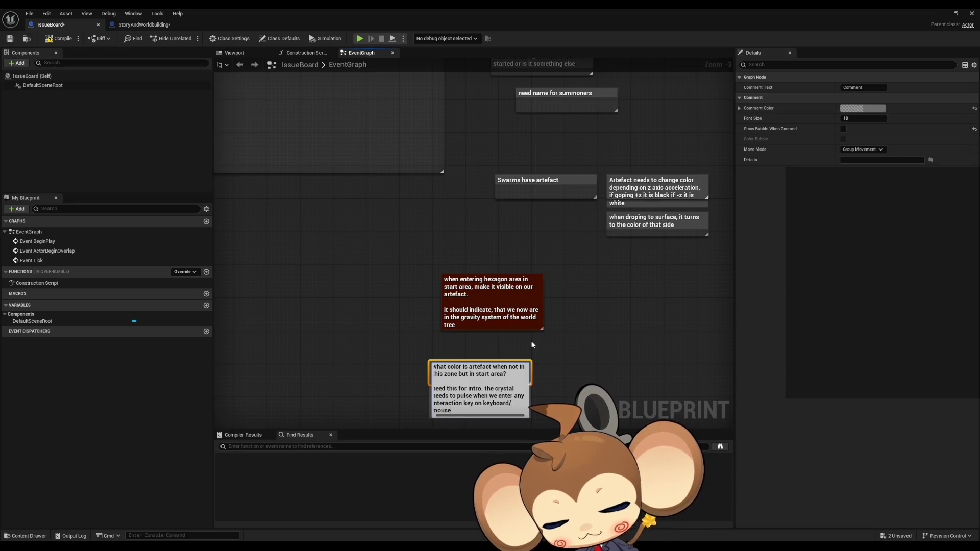
pyautogui.write('/inpu')
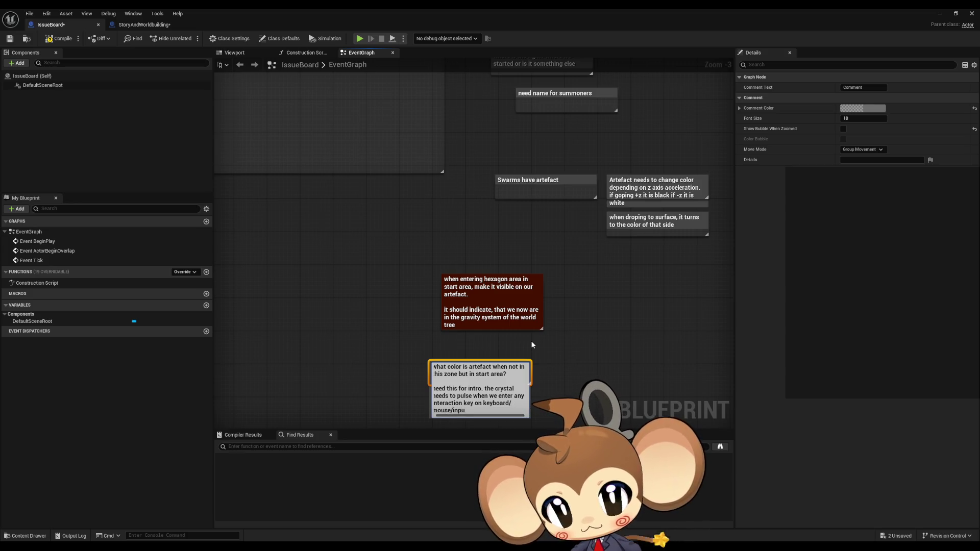
pyautogui.write('t device')
pyautogui.press('Return')
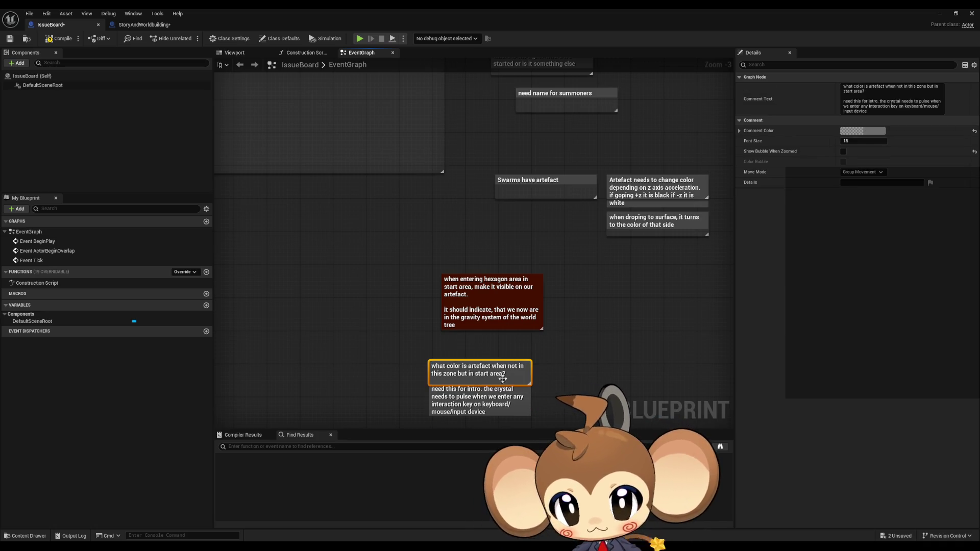
pyautogui.scroll(-3, 505, 376)
pyautogui.moveTo(491, 388); pyautogui.dragTo(409, 199)
# - Deselect the new note and zoom the graph to show the red hexagon note and artefact notes
pyautogui.click(404, 270)
pyautogui.scroll(3, 435, 383)
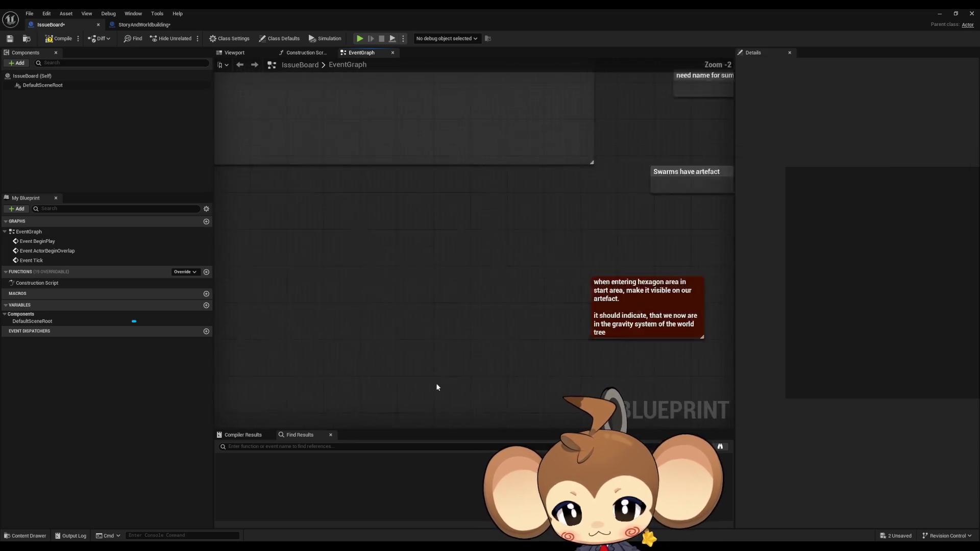
pyautogui.scroll(-1, 381, 320)
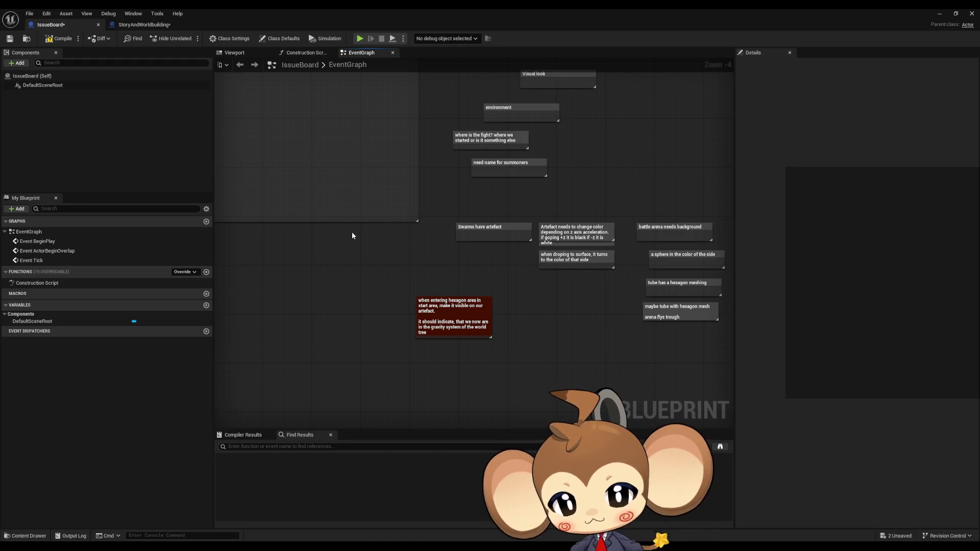
# - Add the line 'probably flowy black and white?' to the artefact-colour question note
pyautogui.scroll(3, 406, 324)
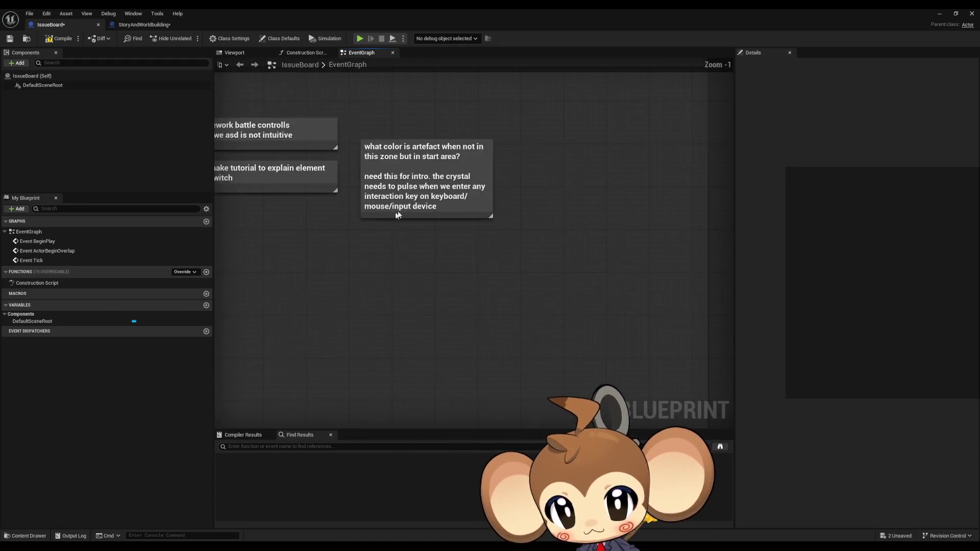
pyautogui.click(484, 215)
pyautogui.doubleClick(485, 215)
pyautogui.press('End')
pyautogui.hotkey('shift', 'Return')
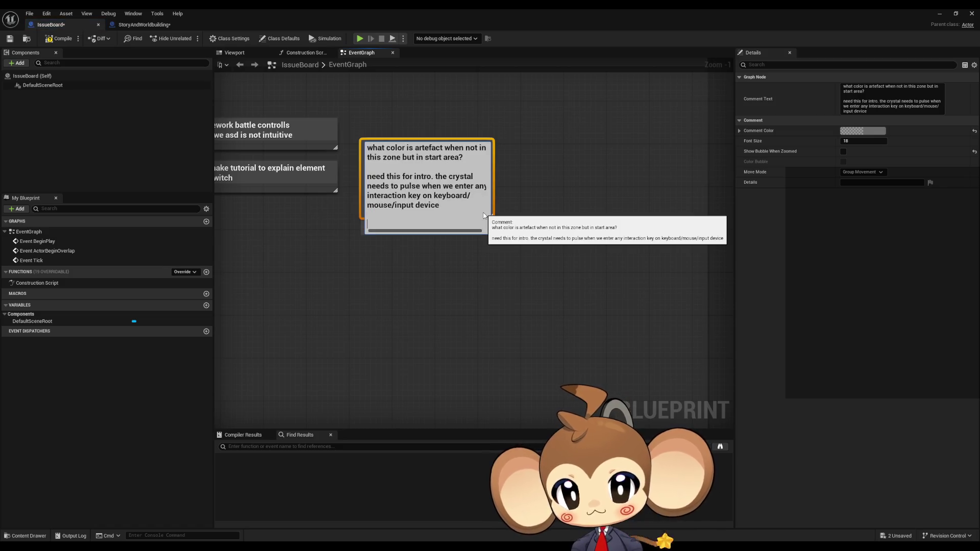
pyautogui.write('probably fl')
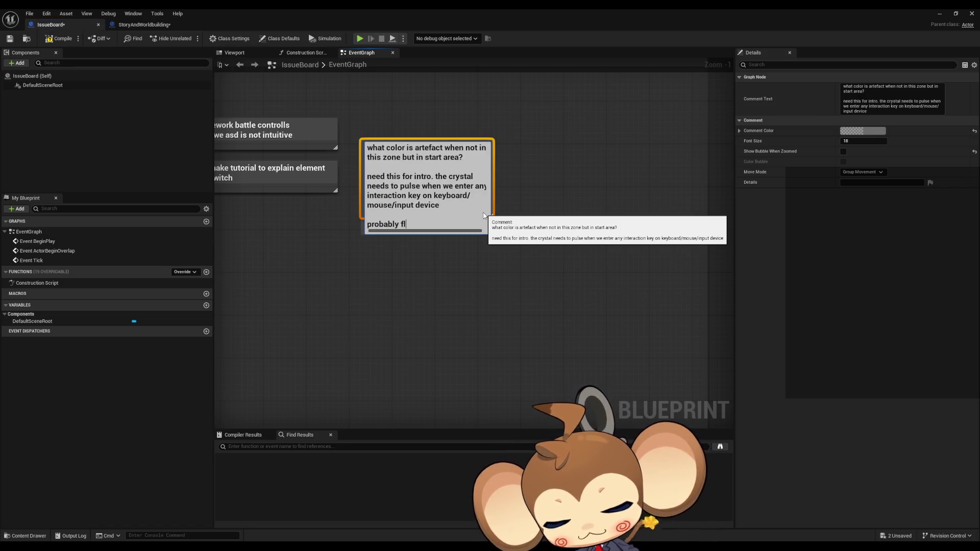
pyautogui.write('owy black and white?')
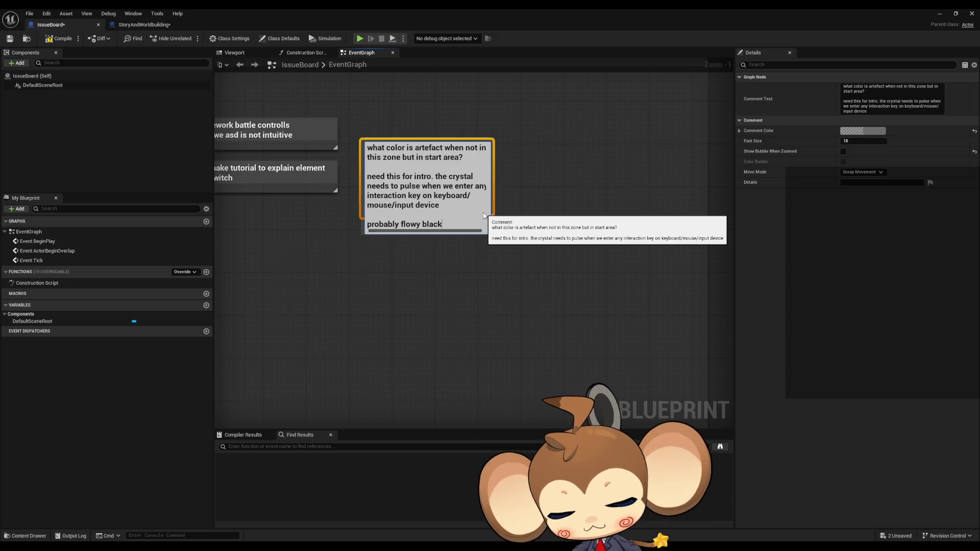
pyautogui.press('Return')
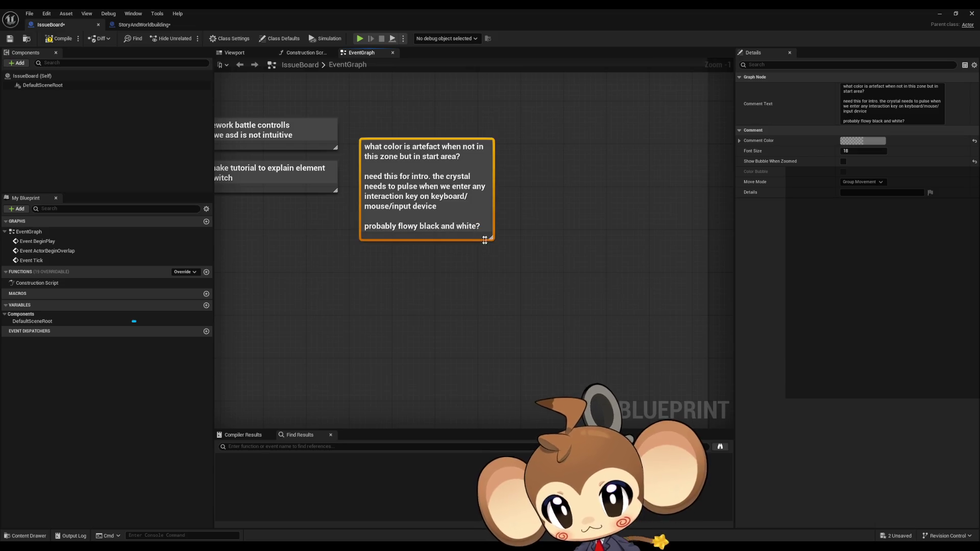
pyautogui.click(546, 344)
# - Append 'when enter it becomes white.' and 'black when we jump', then enlarge the note frame to fit
pyautogui.scroll(-4, 538, 350)
pyautogui.moveTo(428, 286)
pyautogui.mouseDown()
pyautogui.moveTo(463, 334)
pyautogui.moveTo(466, 324)
pyautogui.mouseUp()
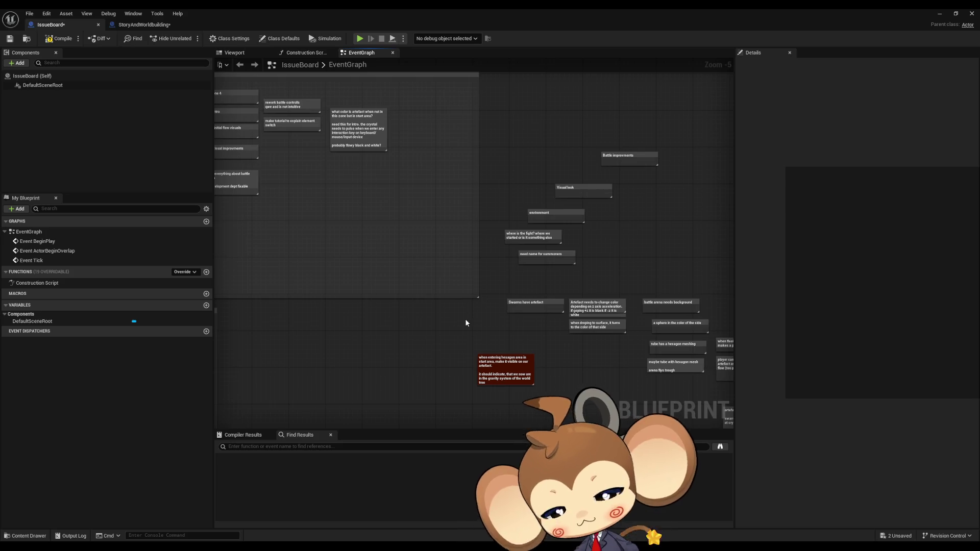
pyautogui.doubleClick(377, 146)
pyautogui.press('End')
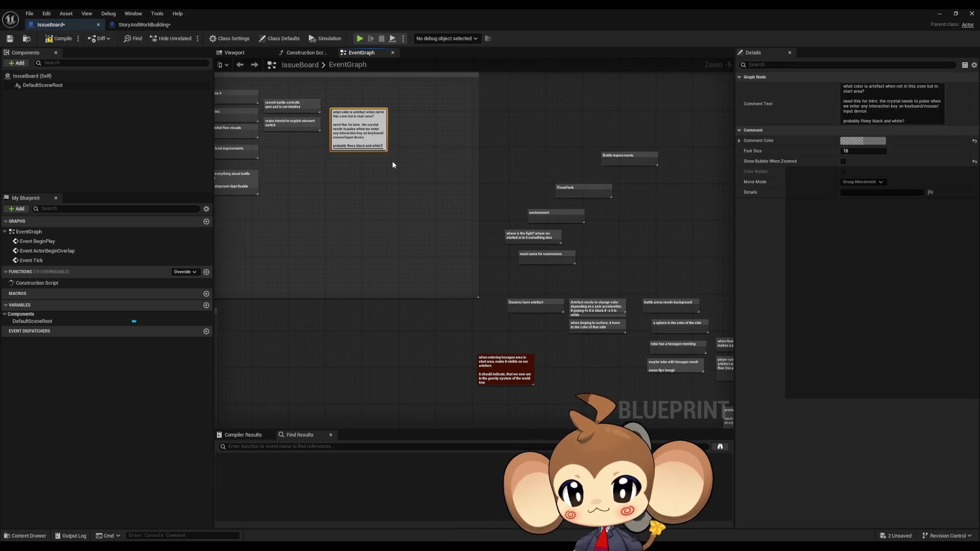
pyautogui.hotkey('shift', 'Return')
pyautogui.write('when enter it bec')
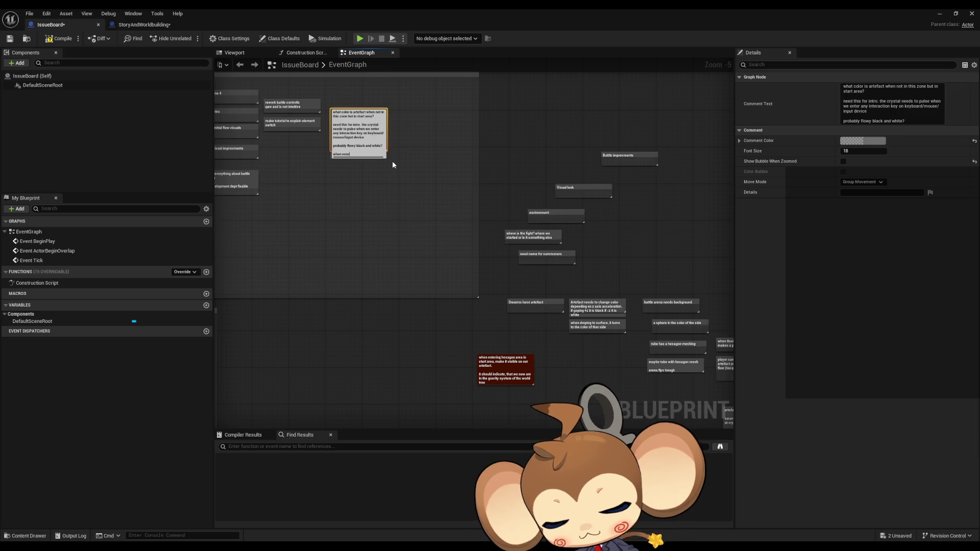
pyautogui.write('om')
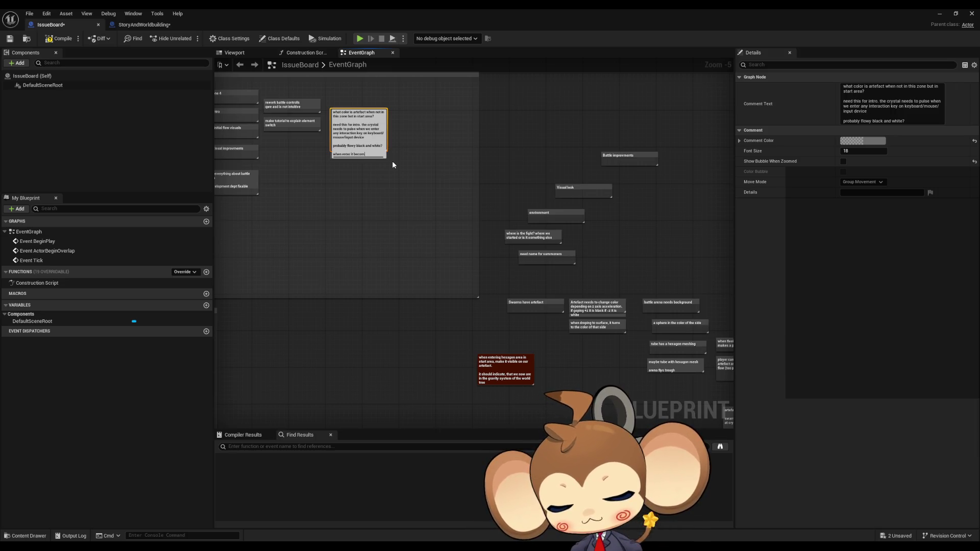
pyautogui.write('es white.')
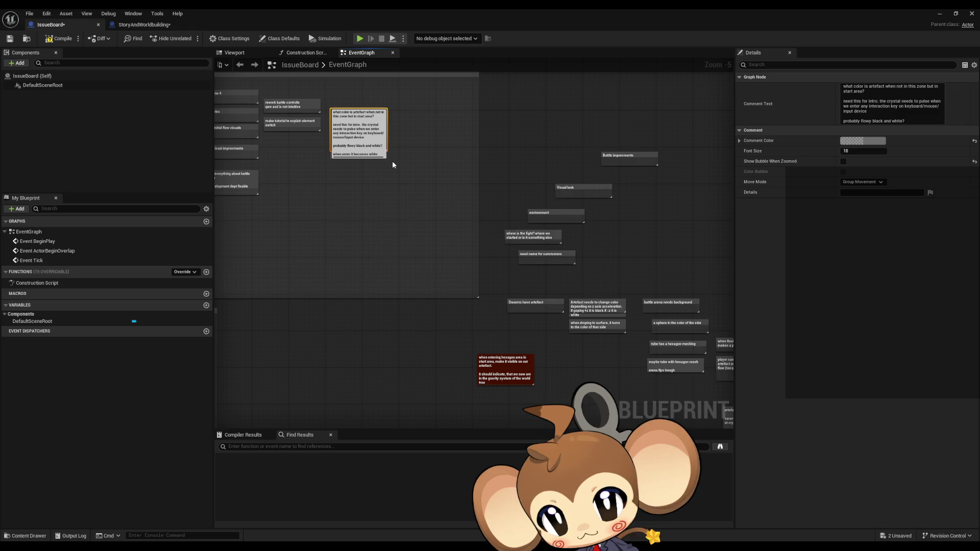
pyautogui.hotkey('shift', 'Return')
pyautogui.hotkey('shift', 'Return')
pyautogui.write('black when we')
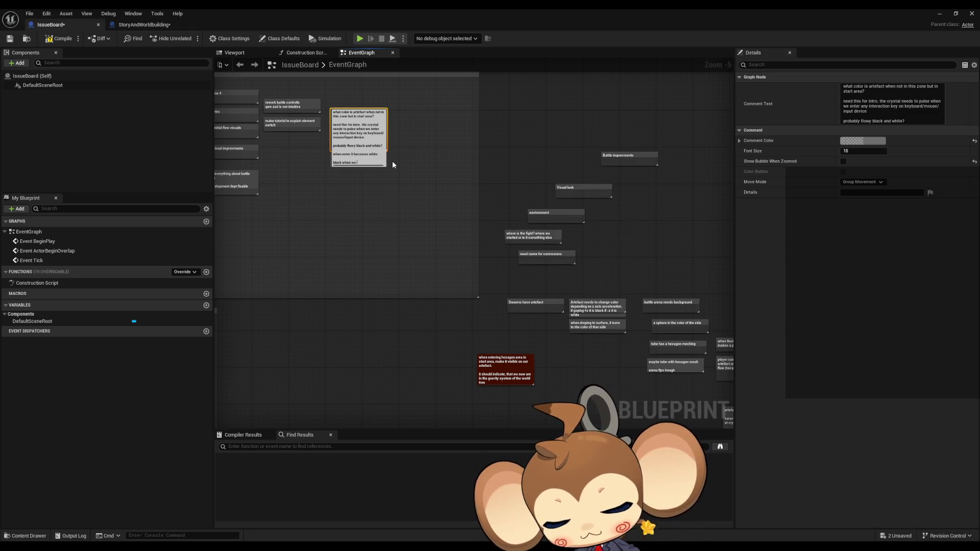
pyautogui.write(' jump')
pyautogui.press('Return')
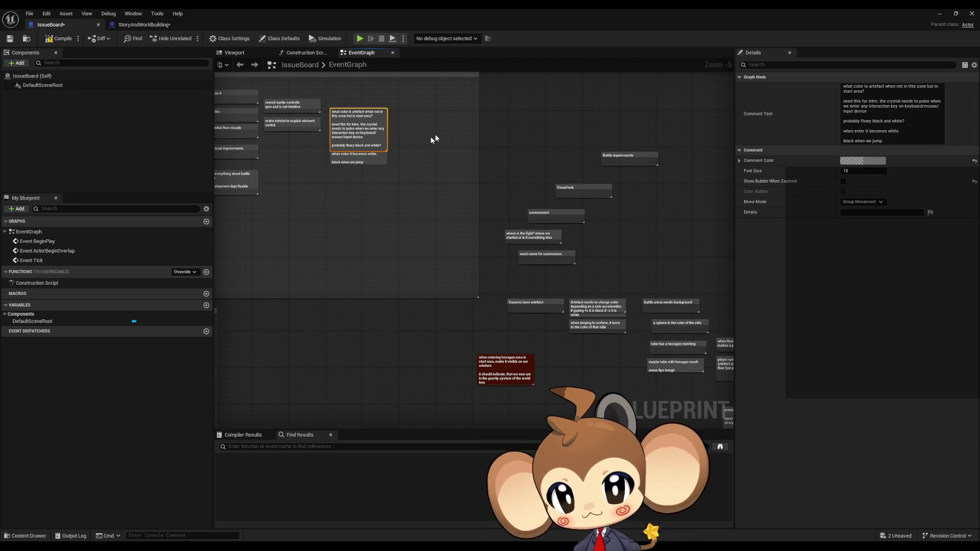
pyautogui.moveTo(387, 152); pyautogui.dragTo(377, 171)
pyautogui.click(429, 300)
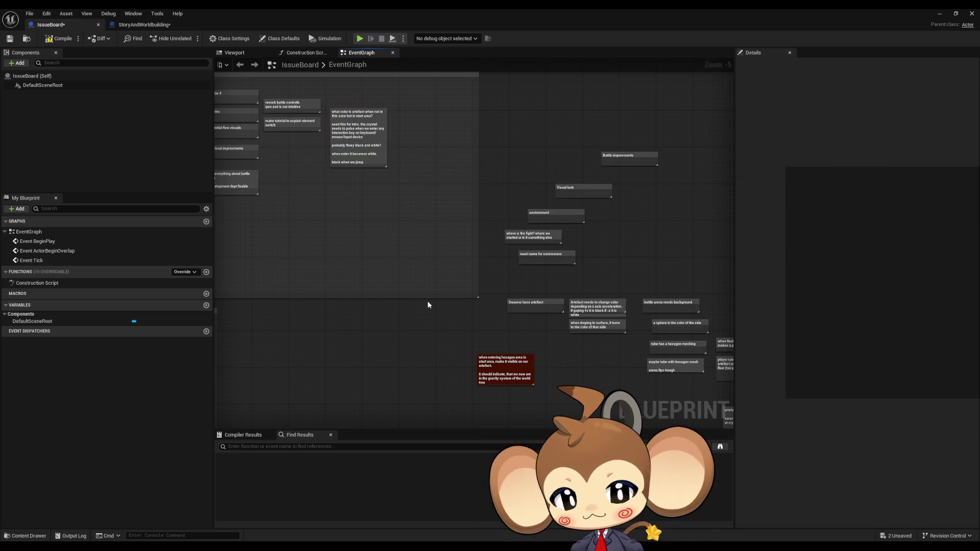
# - Drag the red 'when entering hexagon area' comment up next to the 'what color is artefact' comment
pyautogui.moveTo(428, 300); pyautogui.dragTo(413, 254)
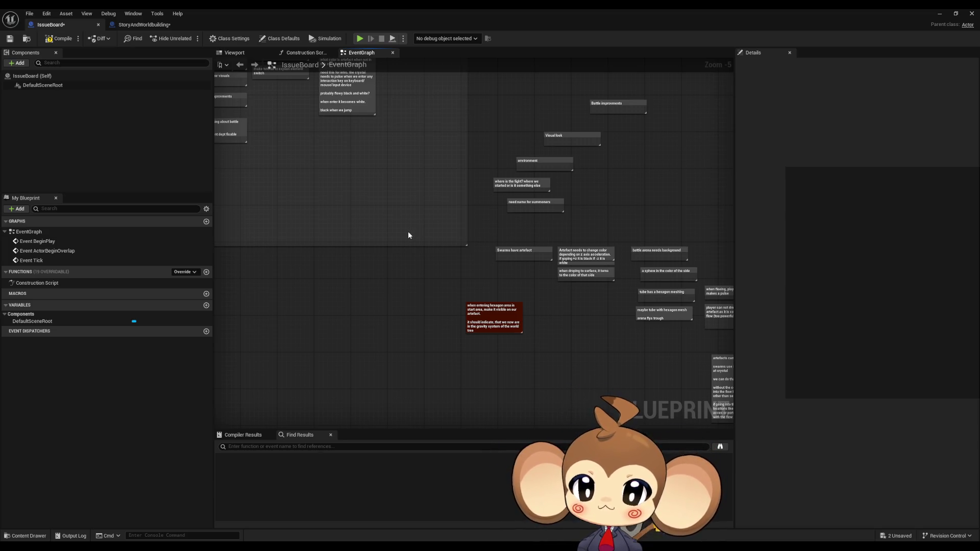
pyautogui.scroll(1, 400, 277)
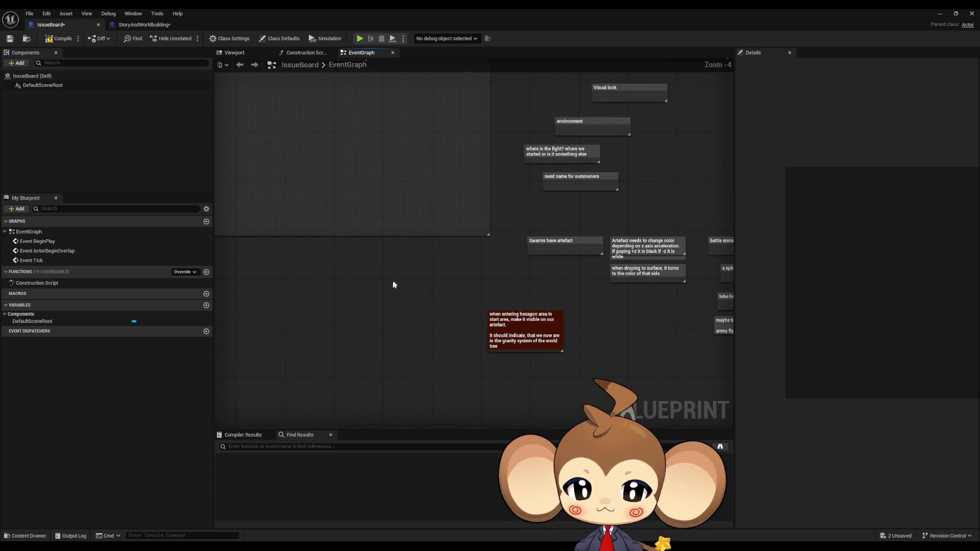
pyautogui.scroll(2, 475, 319)
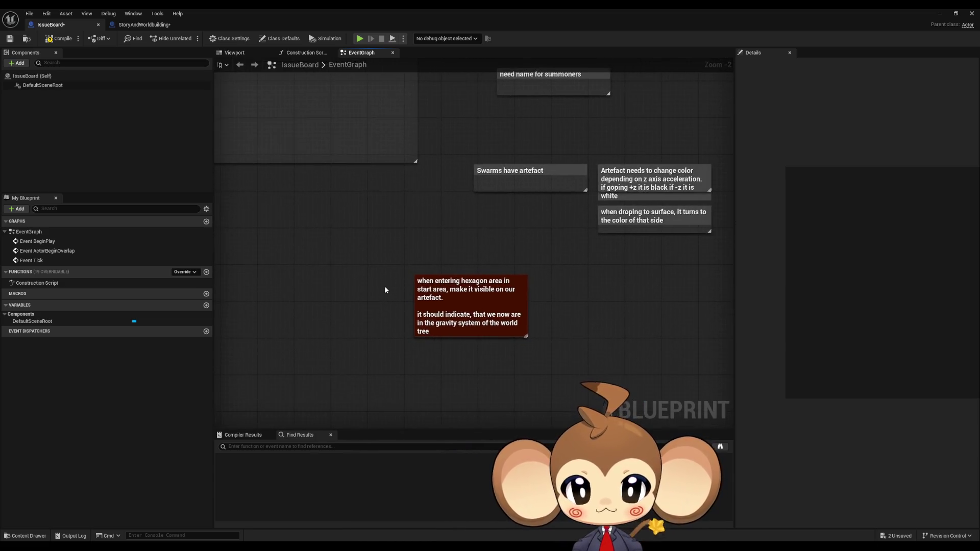
pyautogui.scroll(2, 385, 289)
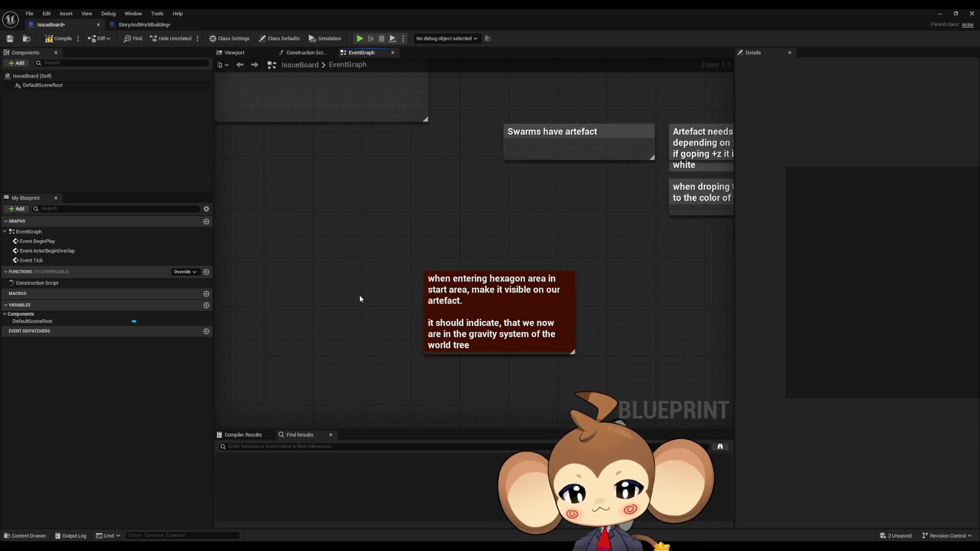
pyautogui.scroll(-2, 344, 227)
pyautogui.scroll(-3, 520, 357)
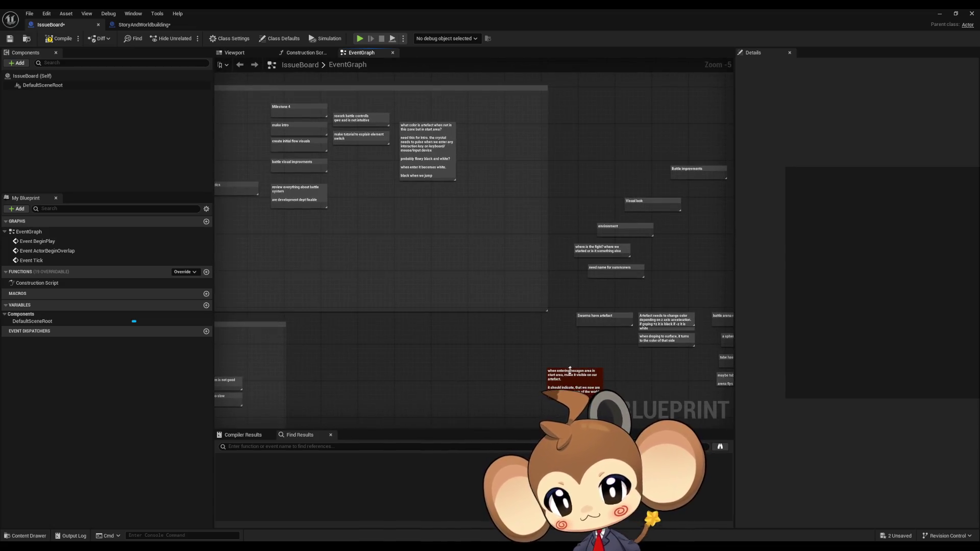
pyautogui.moveTo(562, 379); pyautogui.dragTo(470, 141)
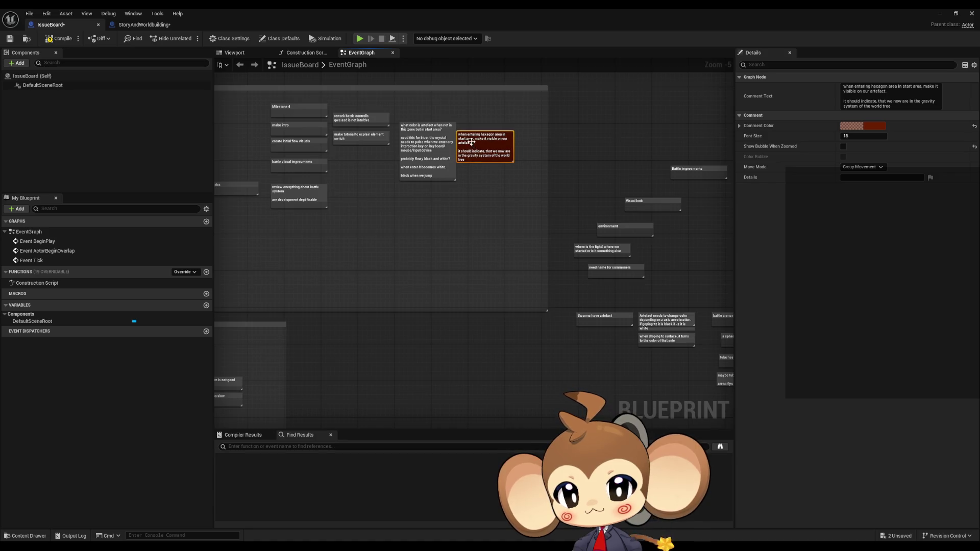
pyautogui.click(531, 342)
pyautogui.moveTo(531, 397); pyautogui.dragTo(393, 300)
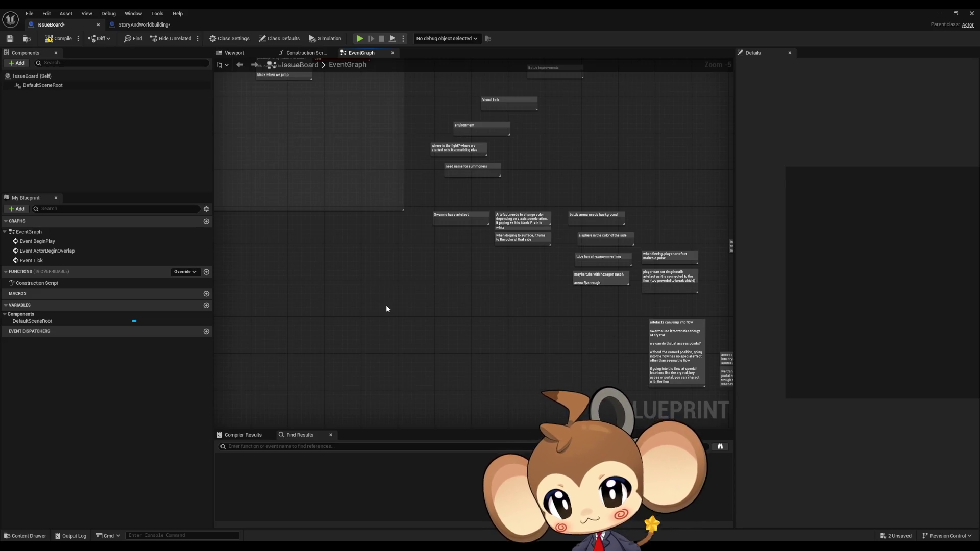
pyautogui.scroll(3, 454, 264)
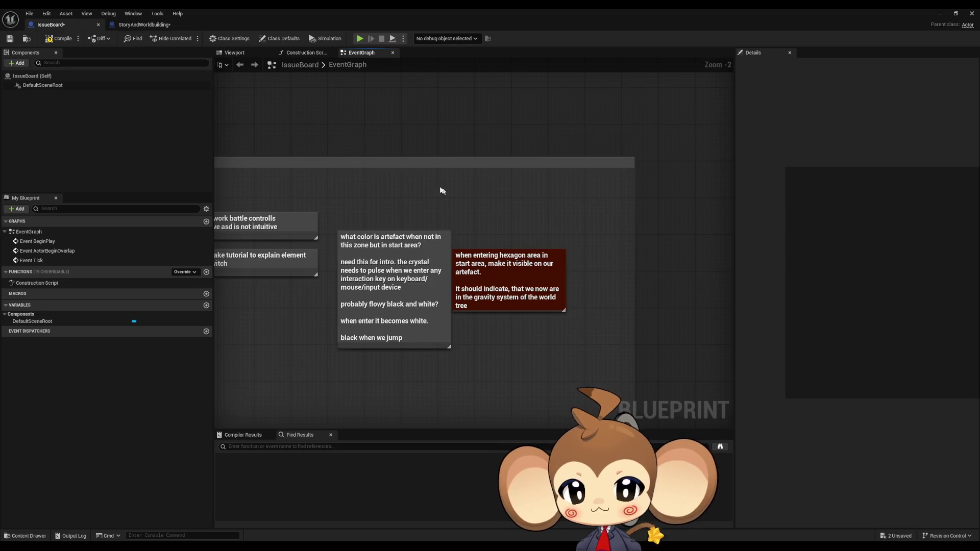
# - Create a 'concept artefact shape' note and place it above the artefact-colour note
pyautogui.write('c')
pyautogui.write('con')
pyautogui.write('cept arte')
pyautogui.write('fact shape')
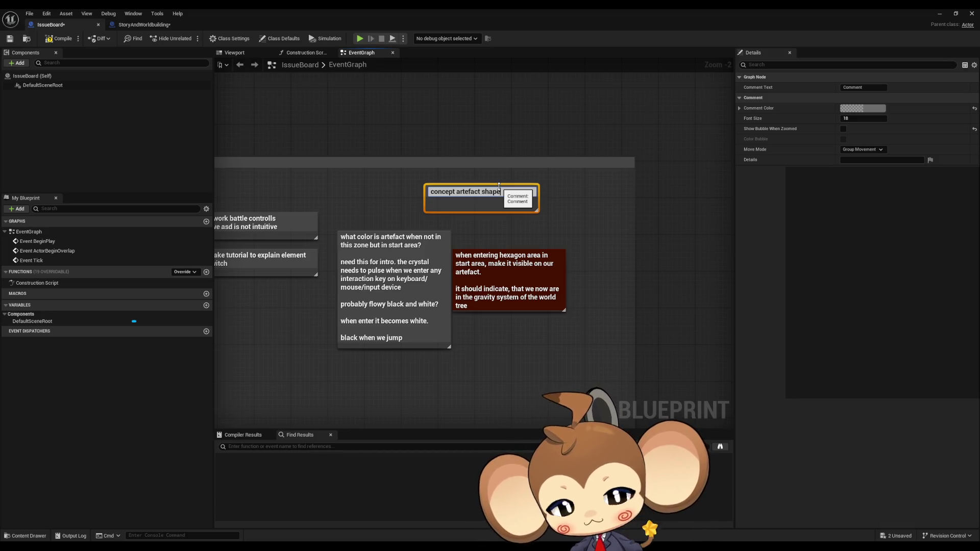
pyautogui.press('Return')
pyautogui.moveTo(484, 195); pyautogui.dragTo(466, 208)
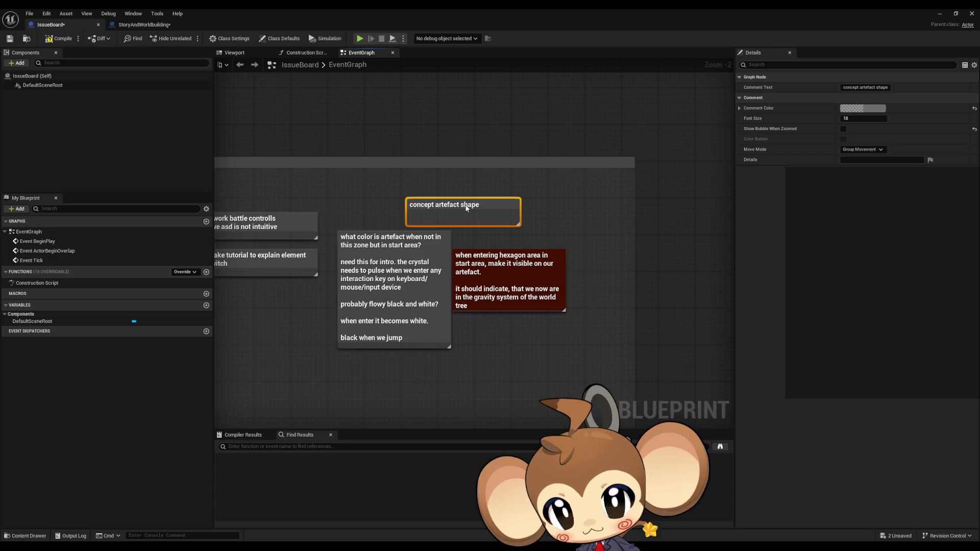
pyautogui.click(455, 367)
pyautogui.scroll(-2, 456, 366)
pyautogui.moveTo(359, 371); pyautogui.dragTo(432, 320)
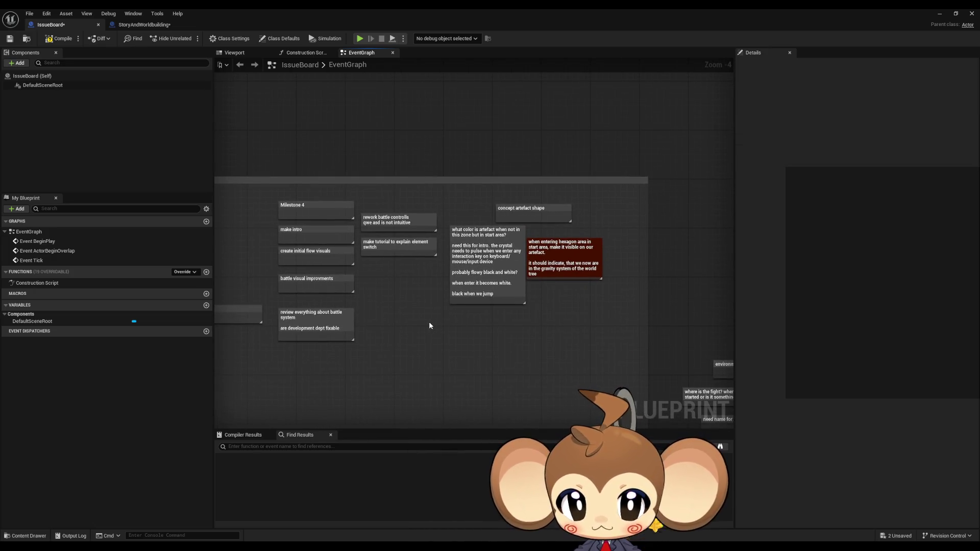
# - Extend that note's title with '. maybe a better name too?', then bring up Notepad and Paint
pyautogui.doubleClick(551, 214)
pyautogui.write('. maybe a better name too?')
pyautogui.press('Return')
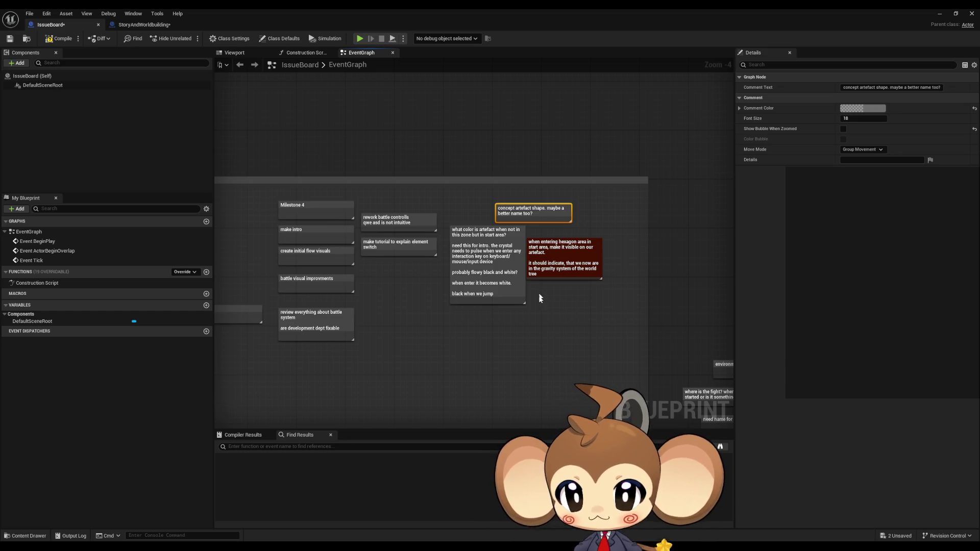
pyautogui.moveTo(554, 339); pyautogui.dragTo(398, 179)
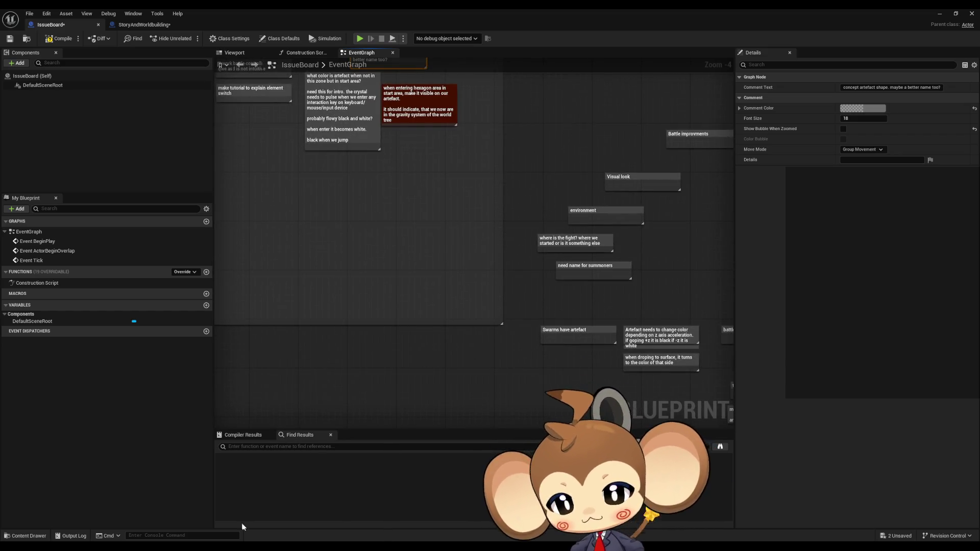
pyautogui.hotkey('alt', 'Tab')
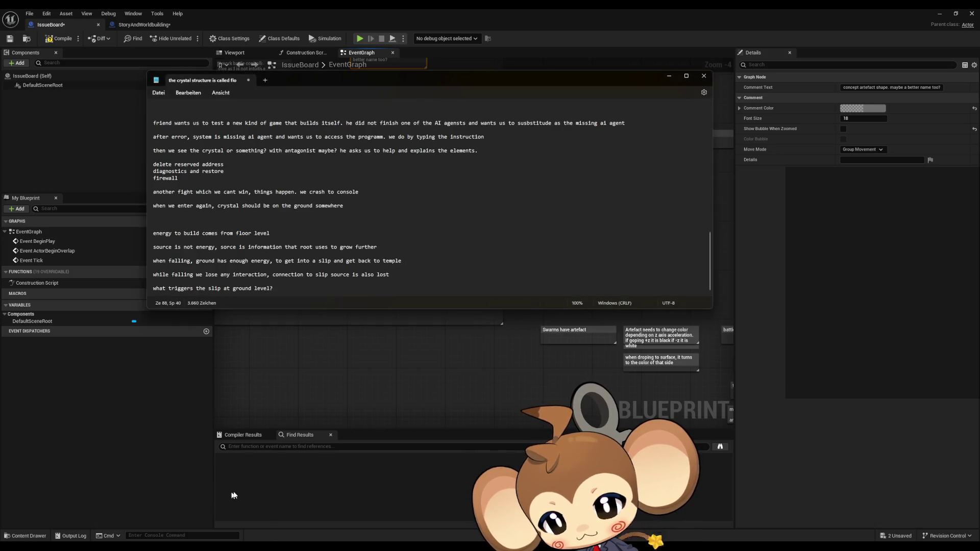
pyautogui.hotkey('alt', 'Tab')
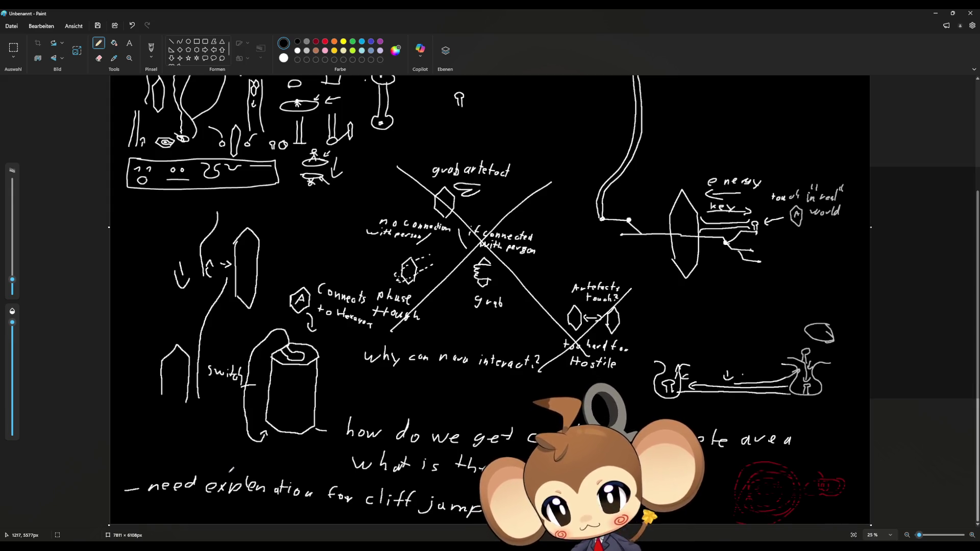
# - Draw a white loop around the cylinder sketch beside 'switch', then return to the Unreal issue board
pyautogui.moveTo(240, 452)
pyautogui.mouseDown()
pyautogui.moveTo(203, 388)
pyautogui.moveTo(215, 347)
pyautogui.moveTo(272, 316)
pyautogui.moveTo(306, 329)
pyautogui.moveTo(339, 368)
pyautogui.moveTo(338, 432)
pyautogui.moveTo(250, 454)
pyautogui.moveTo(236, 474)
pyautogui.moveTo(249, 458)
pyautogui.mouseUp()
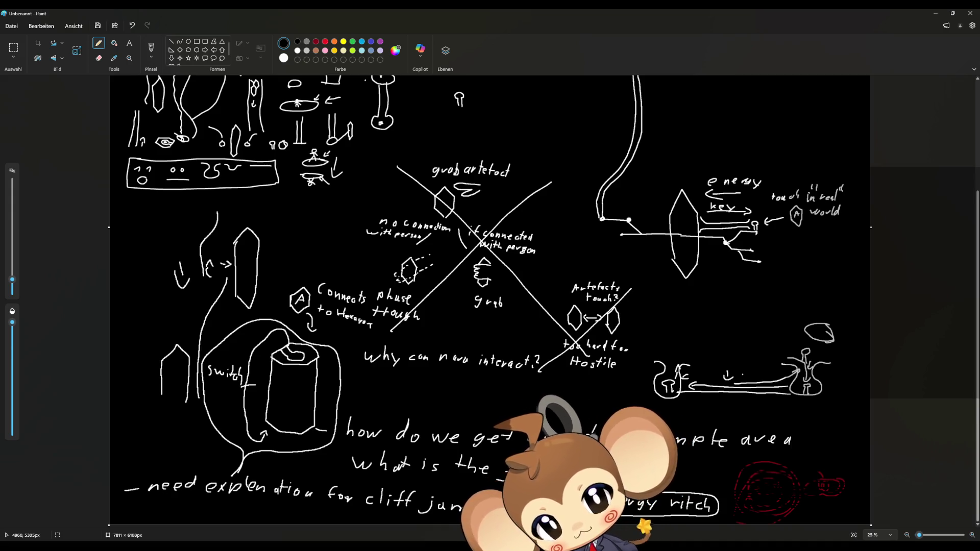
pyautogui.scroll(3, 652, 364)
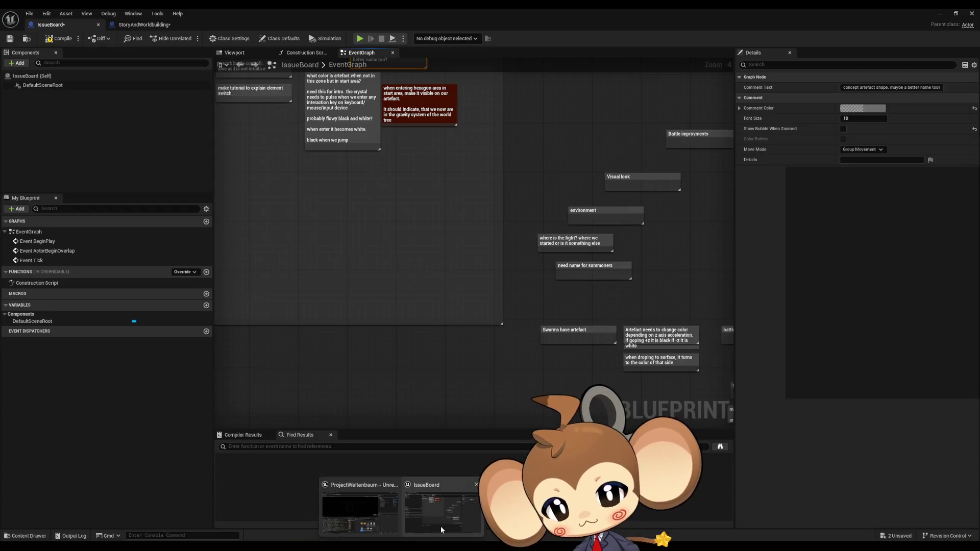
pyautogui.click(440, 526)
# - Inspect the battle visuals, battle controls and element-switch tutorial notes, then bring Notepad forward
pyautogui.scroll(4, 435, 290)
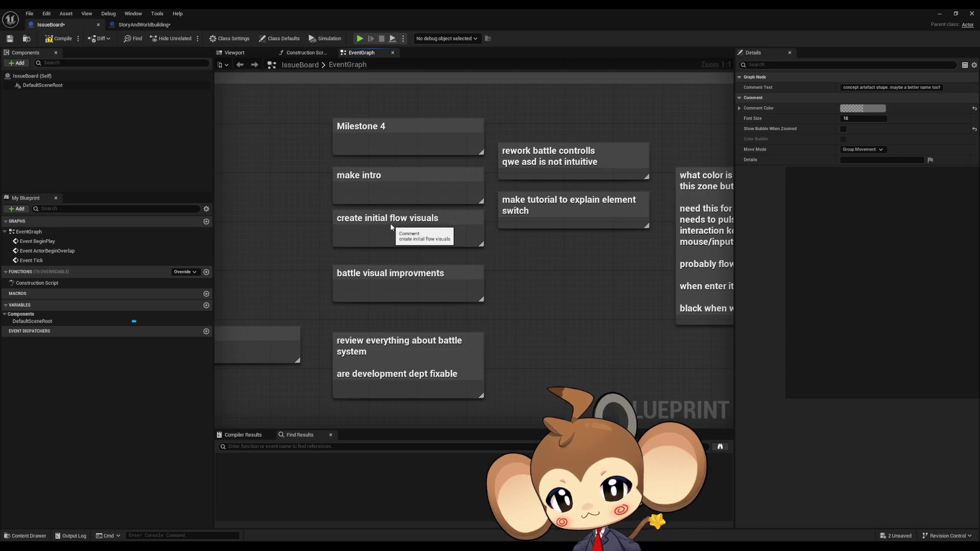
pyautogui.click(384, 274)
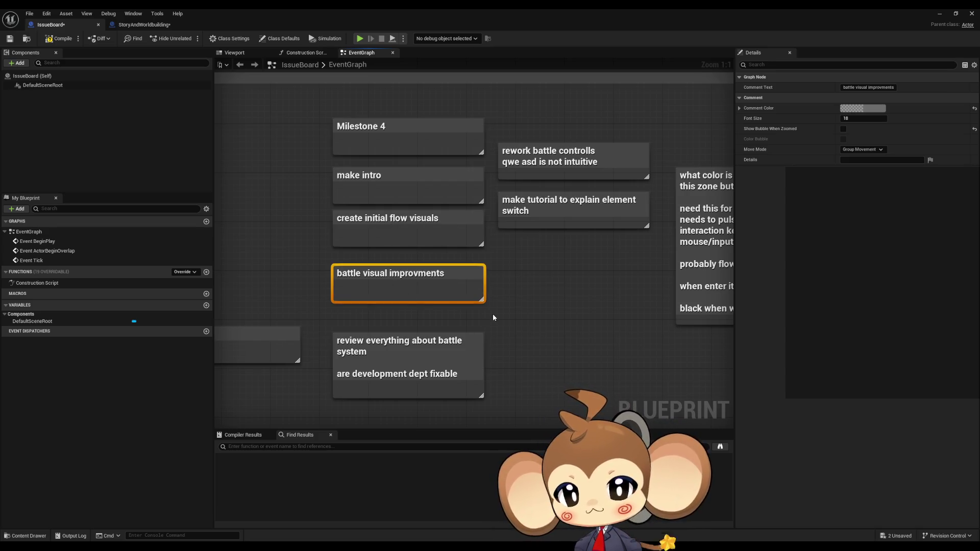
pyautogui.click(462, 152)
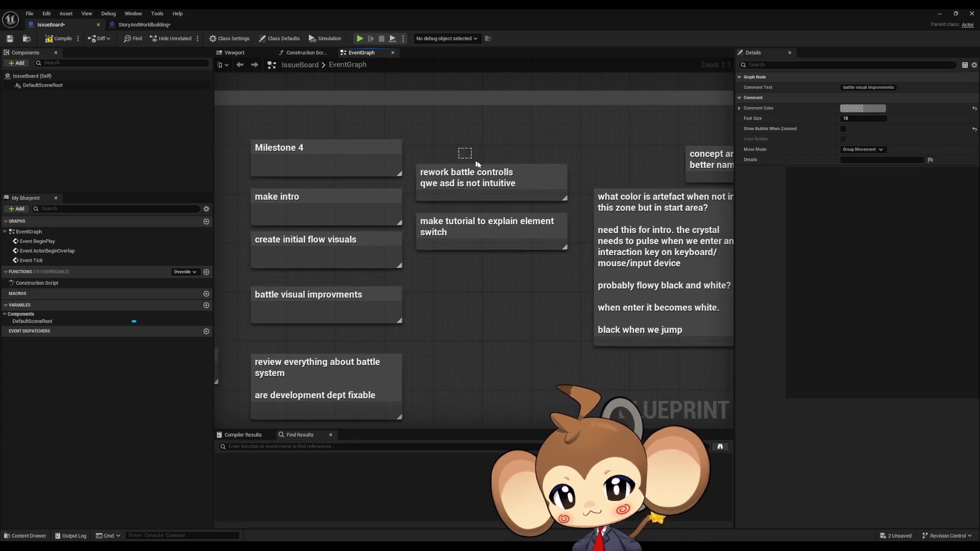
pyautogui.click(454, 245)
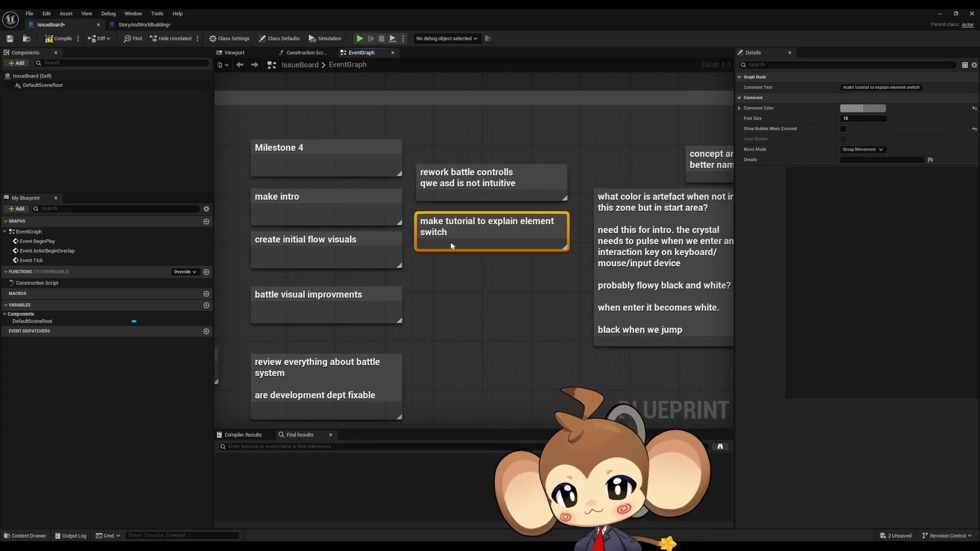
pyautogui.moveTo(429, 321); pyautogui.dragTo(340, 331)
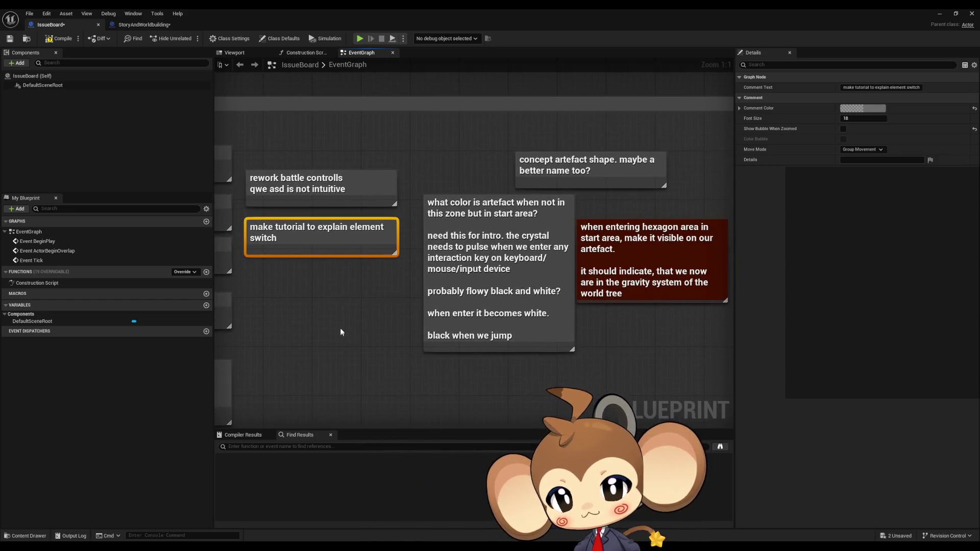
pyautogui.scroll(-3, 392, 320)
pyautogui.scroll(-2, 392, 325)
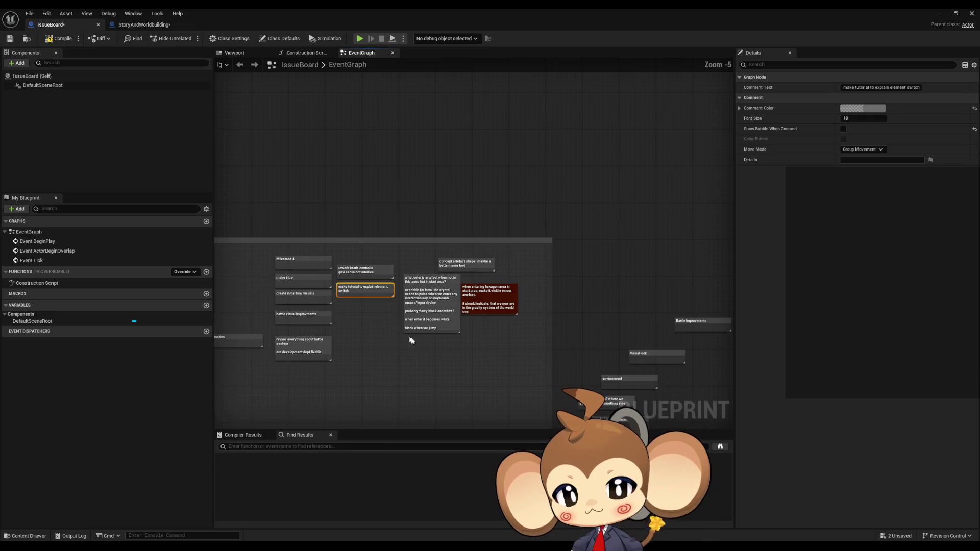
pyautogui.moveTo(465, 333)
pyautogui.mouseDown()
pyautogui.moveTo(461, 306)
pyautogui.moveTo(581, 260)
pyautogui.moveTo(450, 311)
pyautogui.moveTo(324, 214)
pyautogui.moveTo(424, 305)
pyautogui.mouseUp()
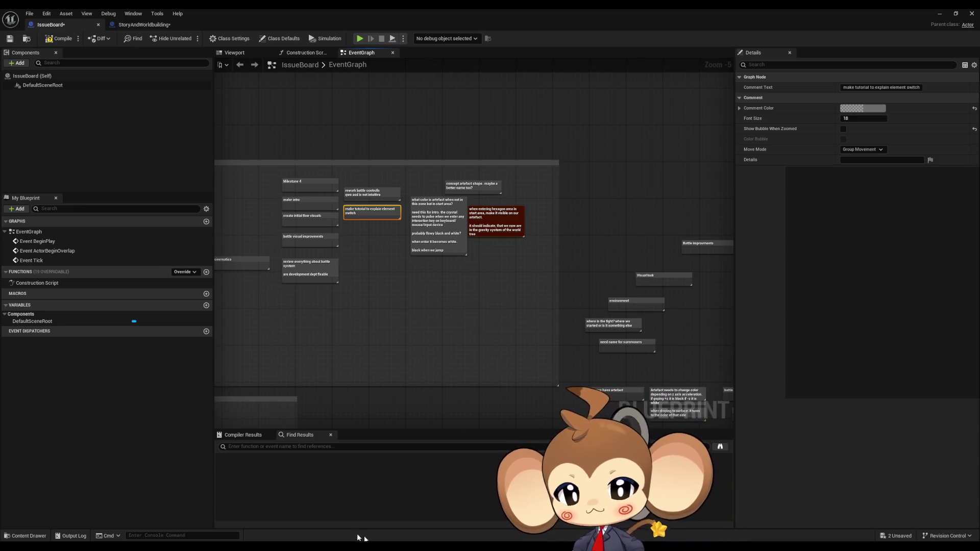
pyautogui.click(293, 546)
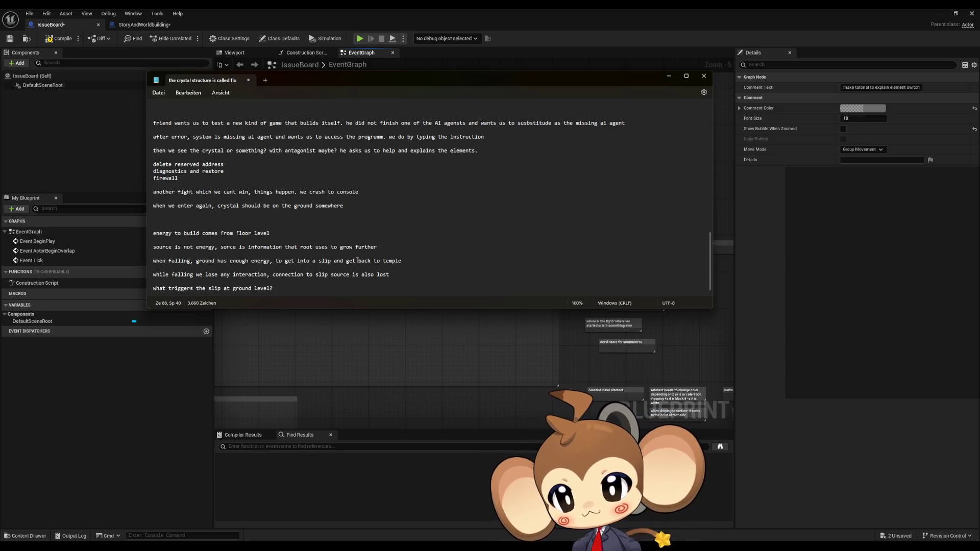
# - Continue the slip question with 'just automatic? when touching roots, a slip is created as a reflex by the tree?'
pyautogui.write('just a')
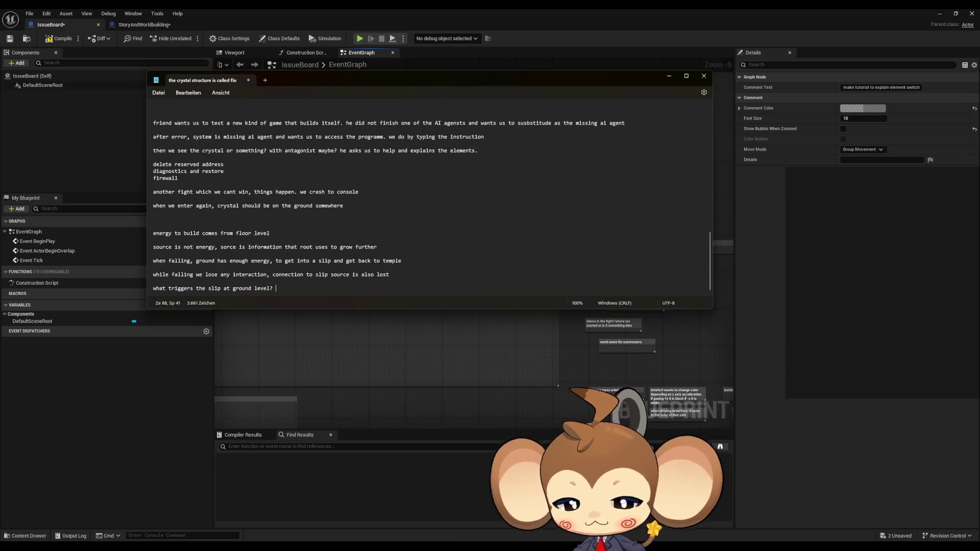
pyautogui.write('utomatic?')
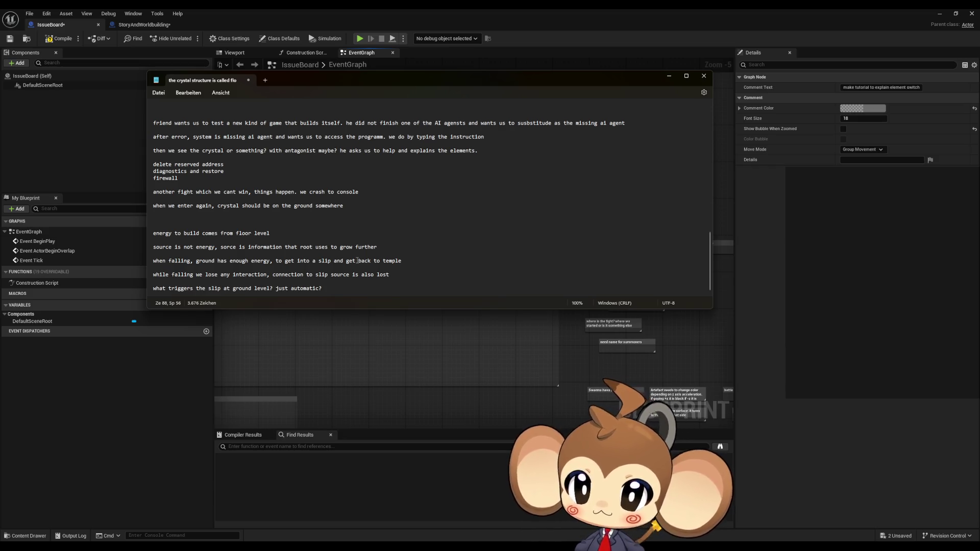
pyautogui.write(' whe')
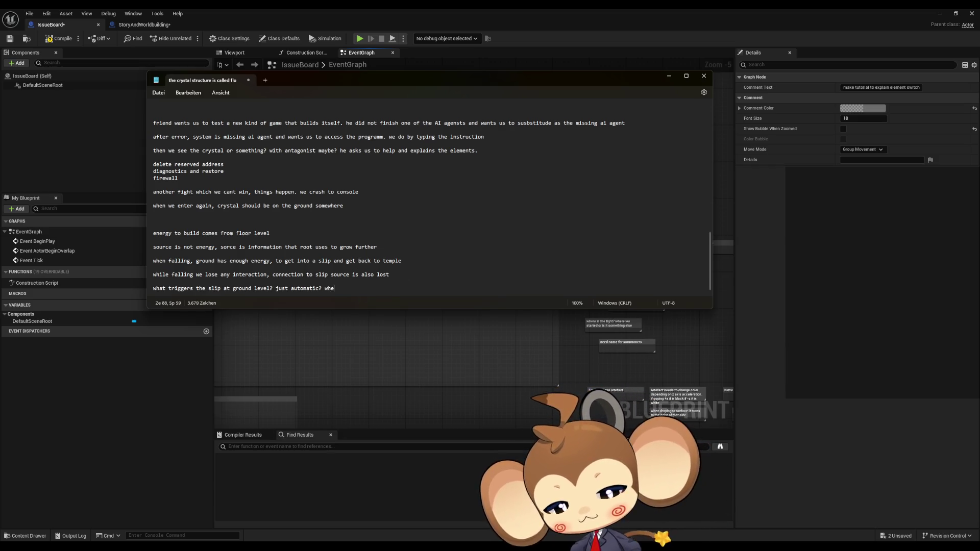
pyautogui.write('n touching roo')
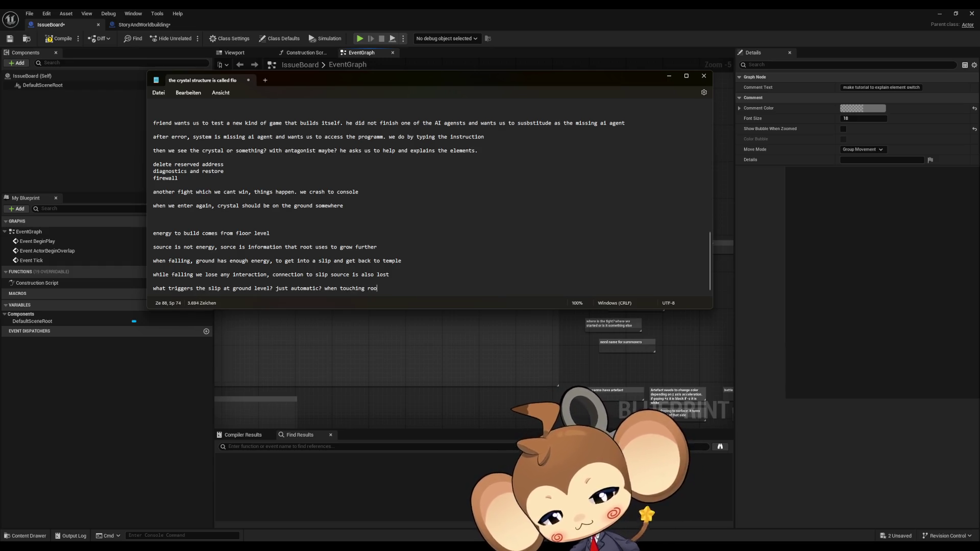
pyautogui.write('ts, a sli')
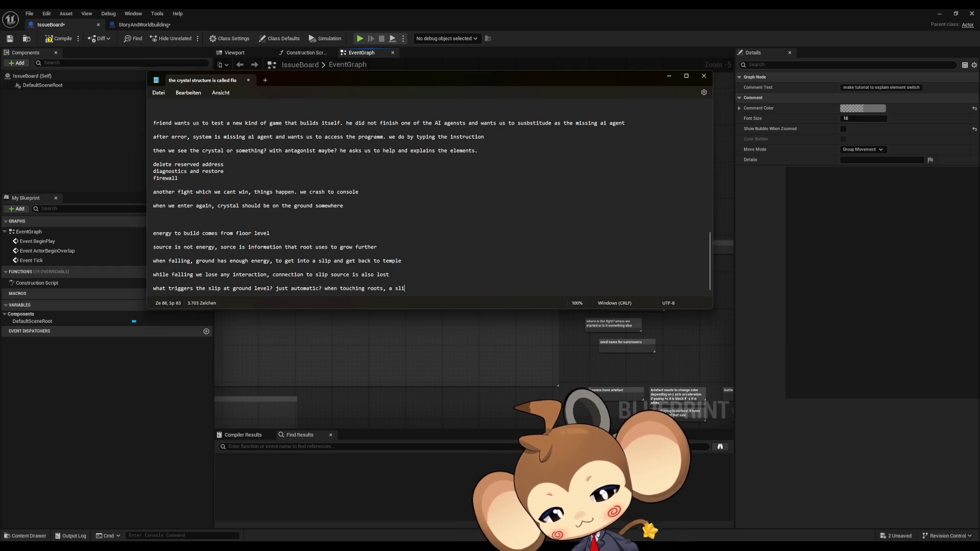
pyautogui.write('reated as anrefle')
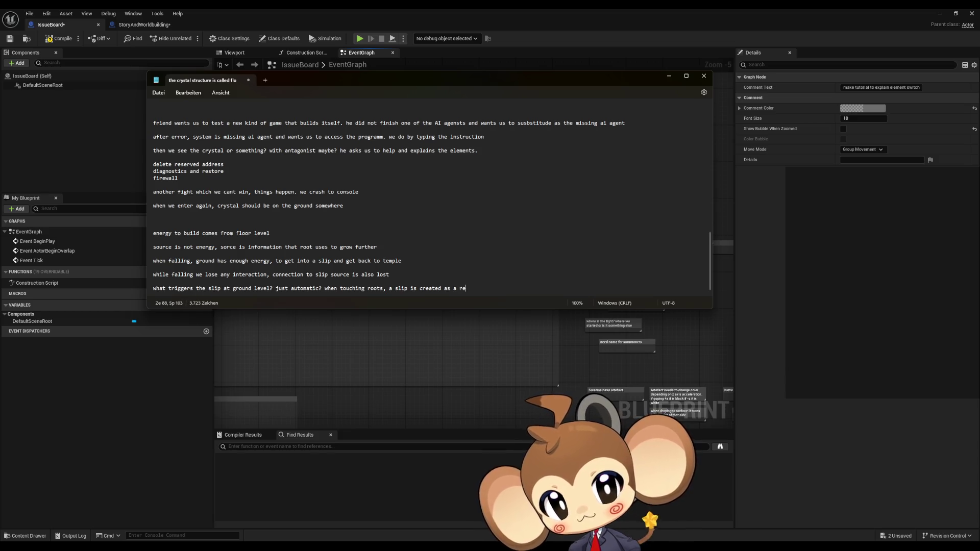
pyautogui.write('?')
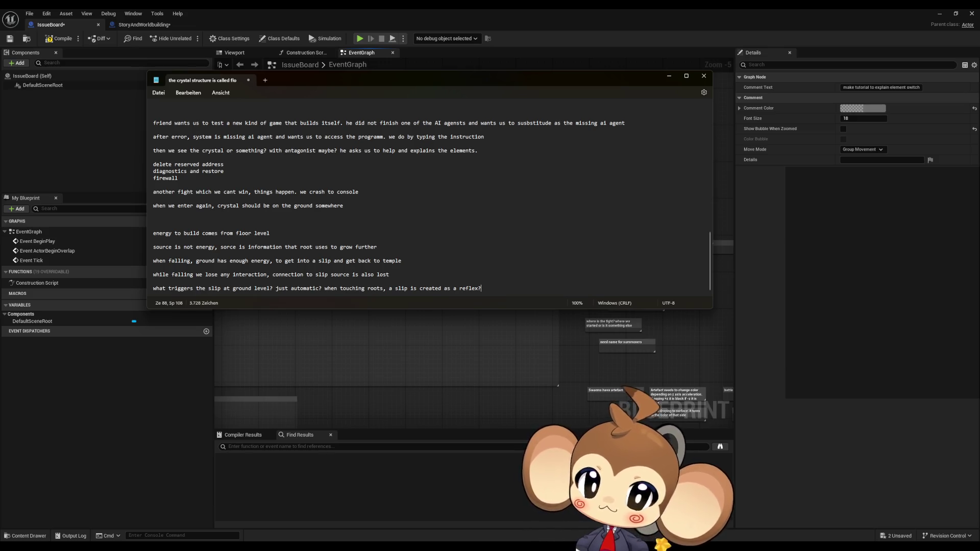
pyautogui.press('BackSpace')
pyautogui.write(' by ')
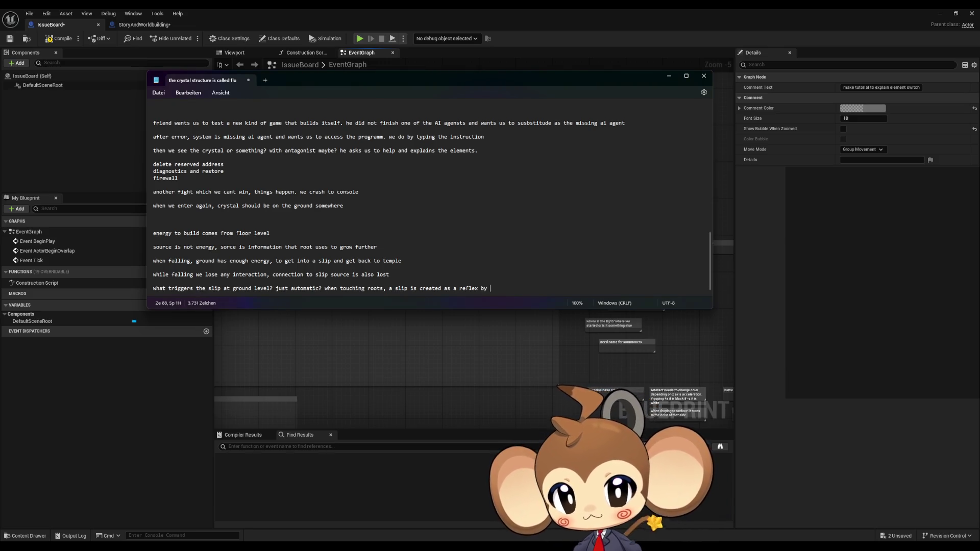
pyautogui.write('the?')
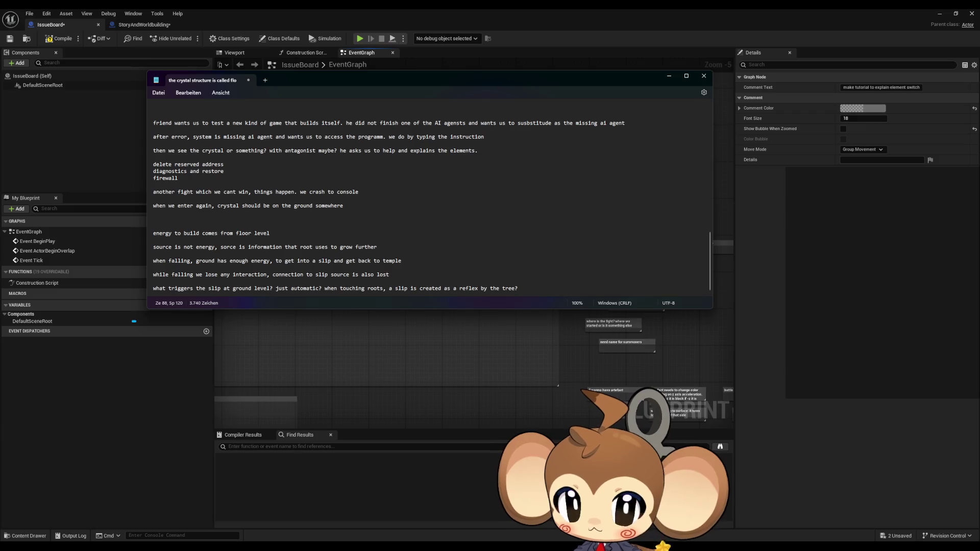
# - On a new line, type the question 'does anything else appear trough this?'
pyautogui.press('Return')
pyautogui.press('Return')
pyautogui.write('doe')
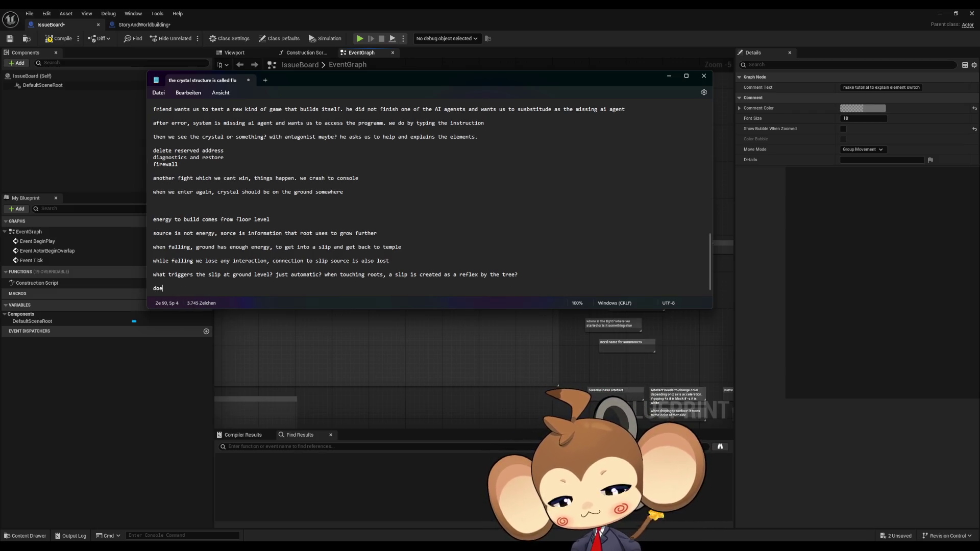
pyautogui.write('s anything else ')
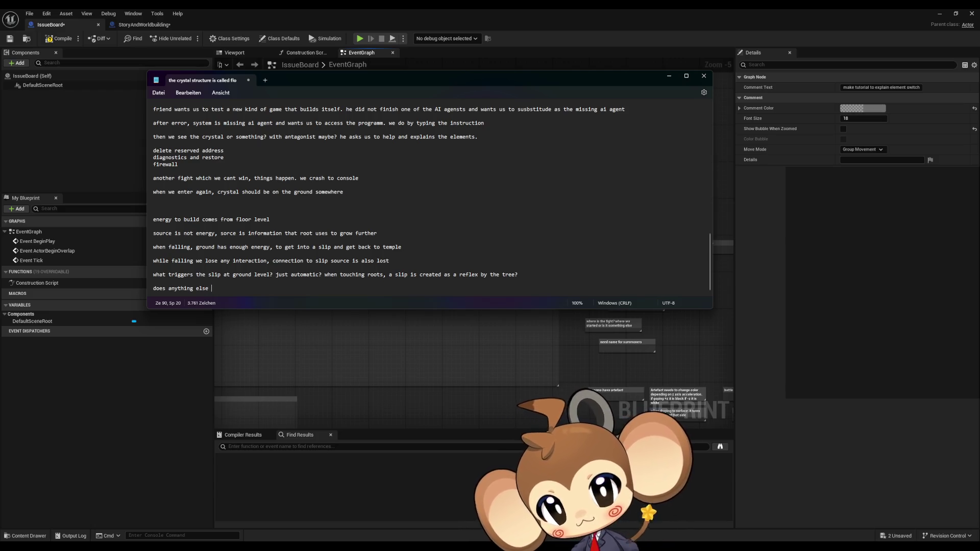
pyautogui.write('ap')
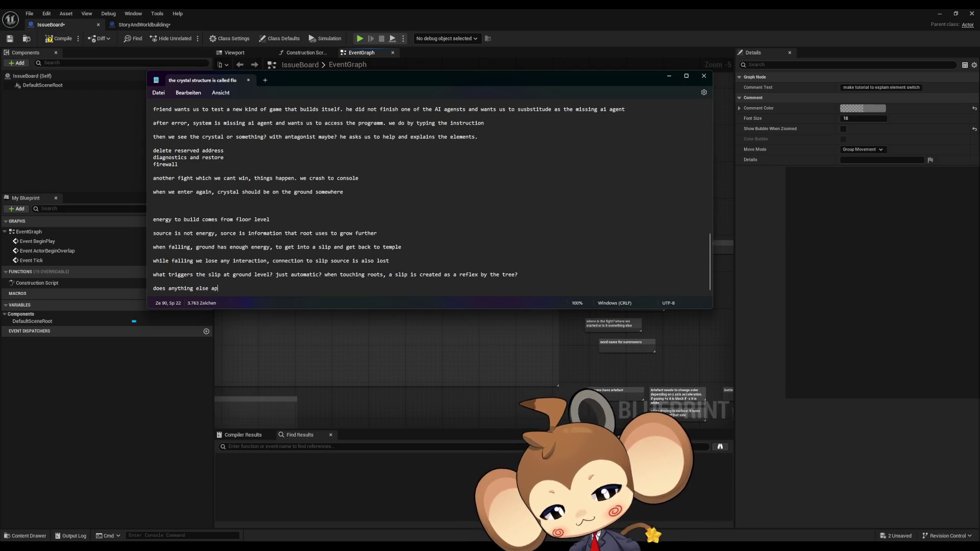
pyautogui.write('pear trough ')
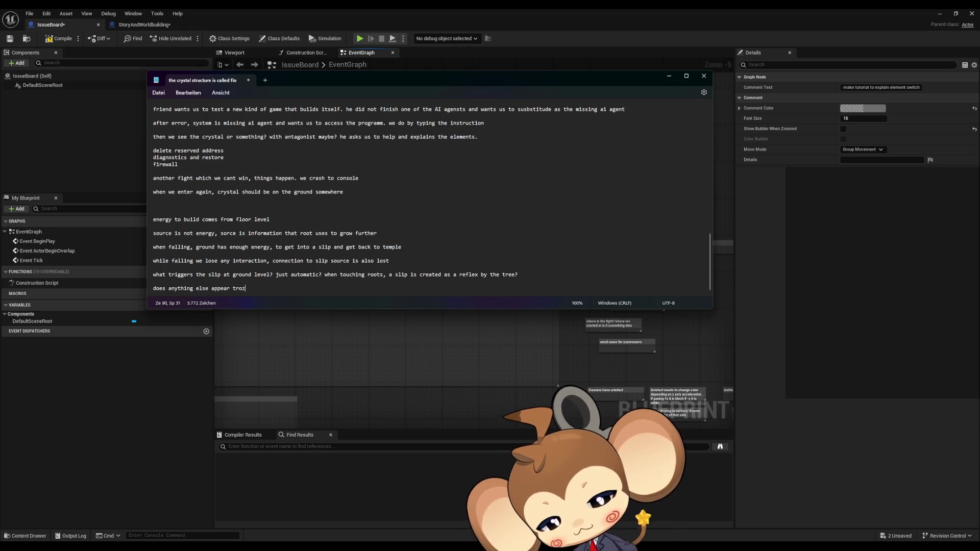
pyautogui.write('this?')
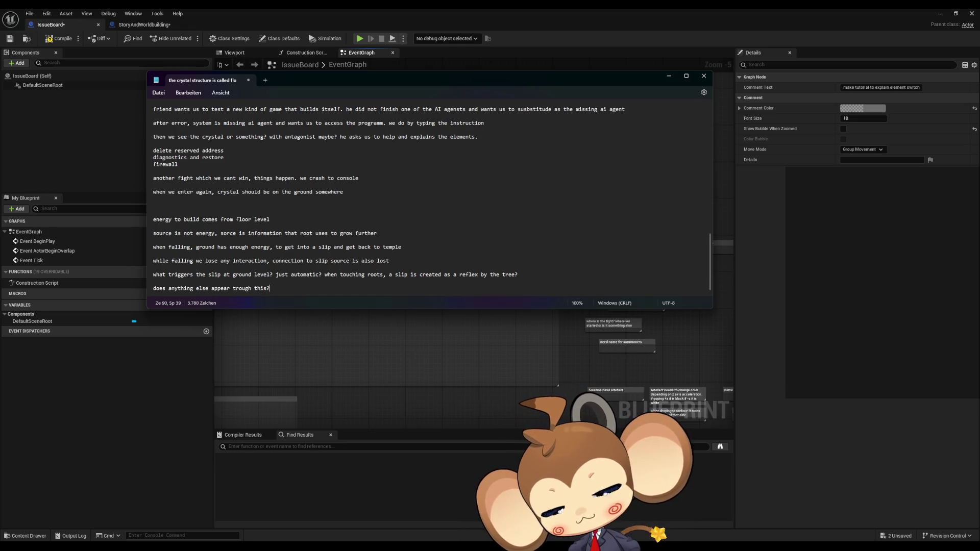